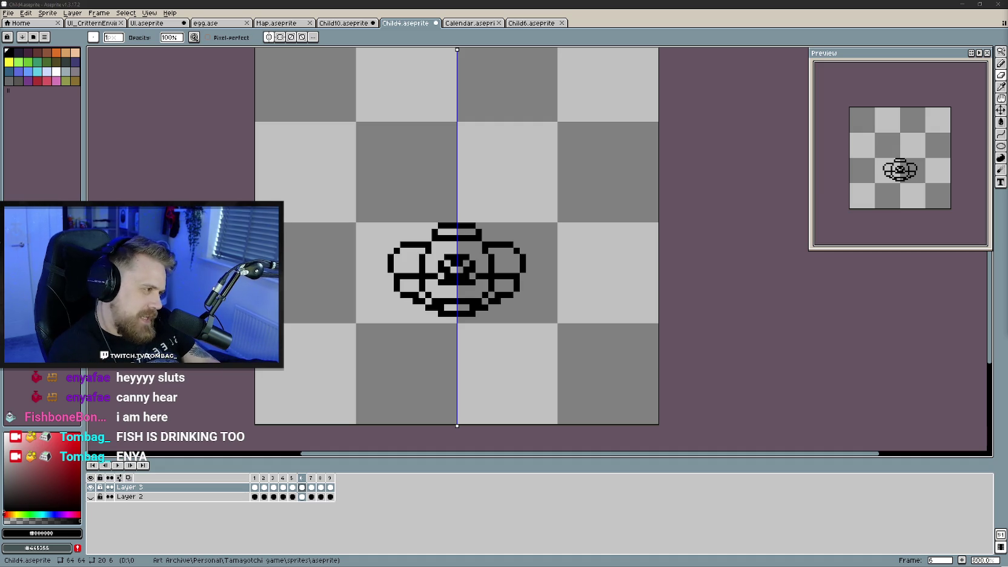
- Step through Child4's animation frames one by one from the first frame
{"action": "left_click", "coordinate": [255, 487]}
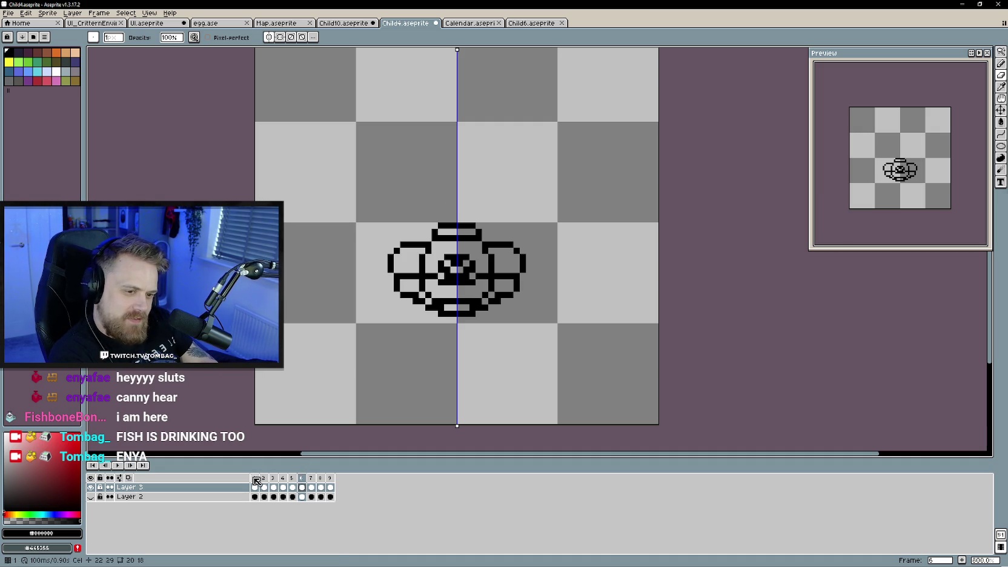
{"action": "key", "text": "Right"}
{"action": "key", "text": "Left"}
{"action": "key", "text": "Right"}
{"action": "key", "text": "Right"}
{"action": "key", "text": "Right"}
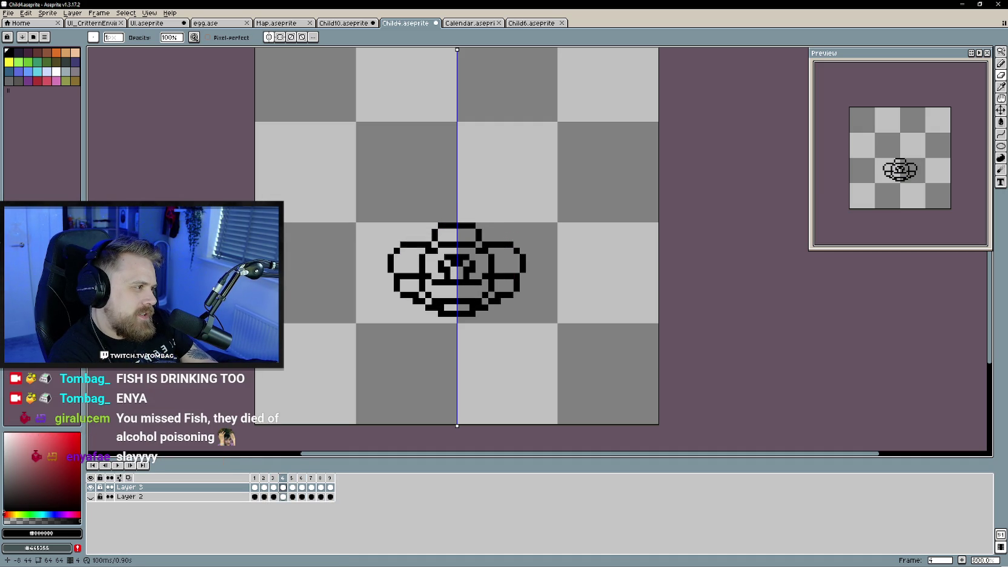
{"action": "key", "text": "Right"}
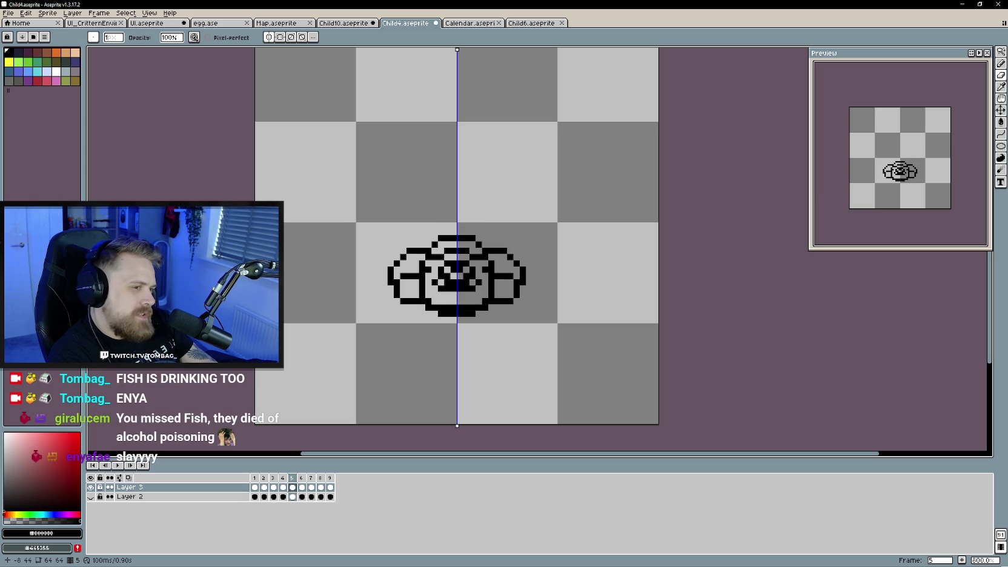
{"action": "key", "text": "Return"}
{"action": "key", "text": "Return"}
{"action": "key", "text": "Return"}
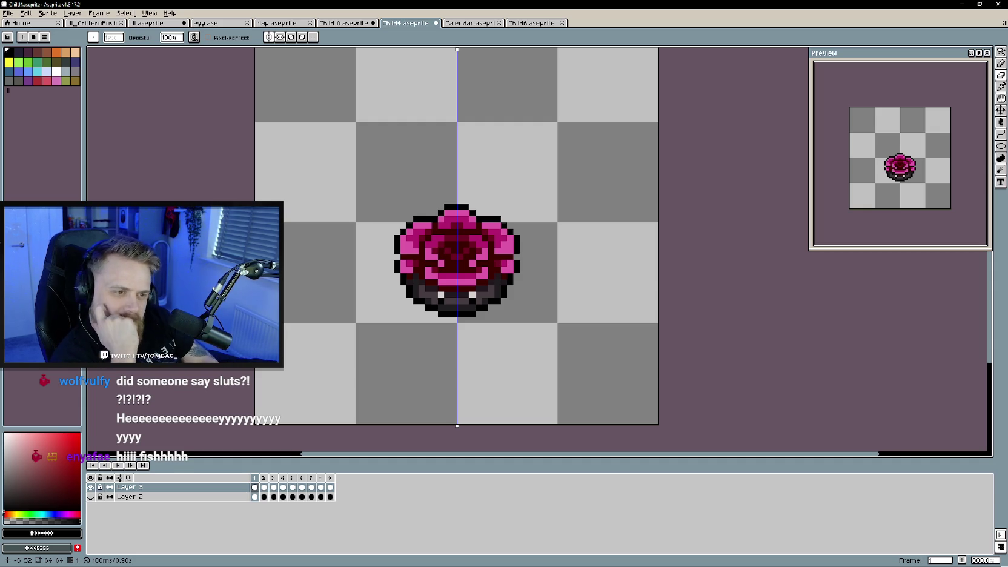
{"action": "scroll", "coordinate": [449, 314], "scroll_direction": "down", "scroll_amount": 1}
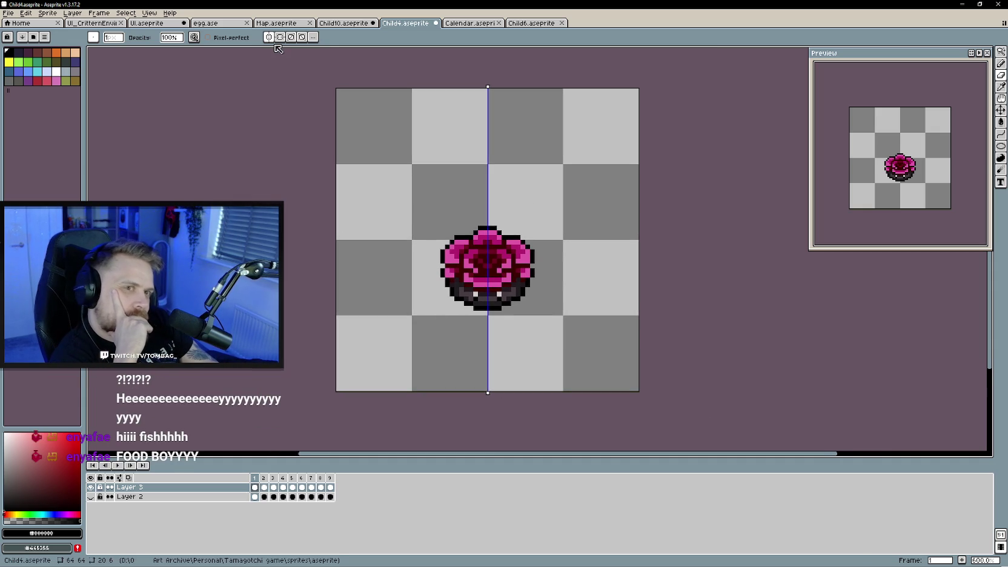
- Play and stop the flower animation, save Child4, and switch to Child6
{"action": "left_click", "coordinate": [118, 466]}
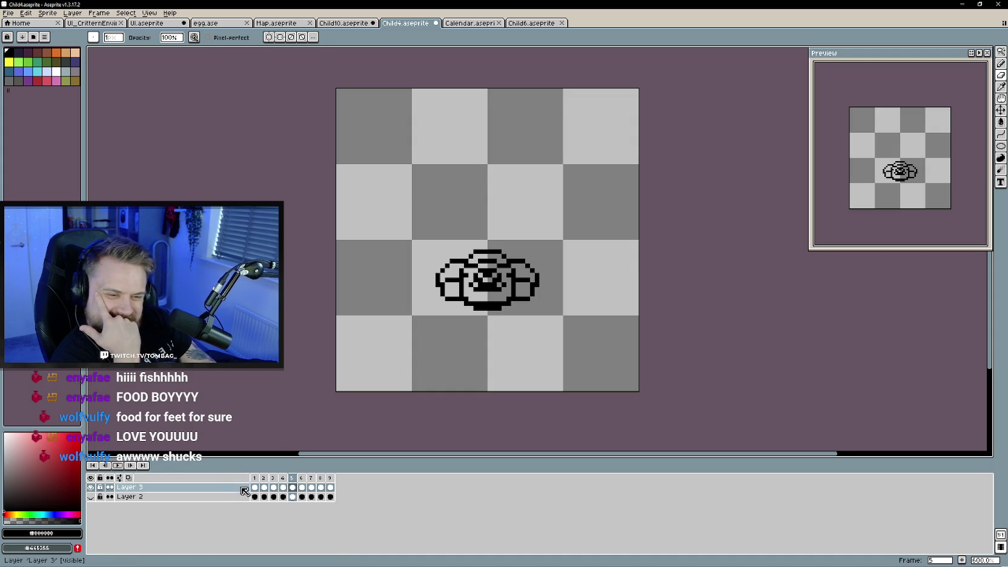
{"action": "left_click", "coordinate": [125, 465]}
{"action": "left_click", "coordinate": [118, 465]}
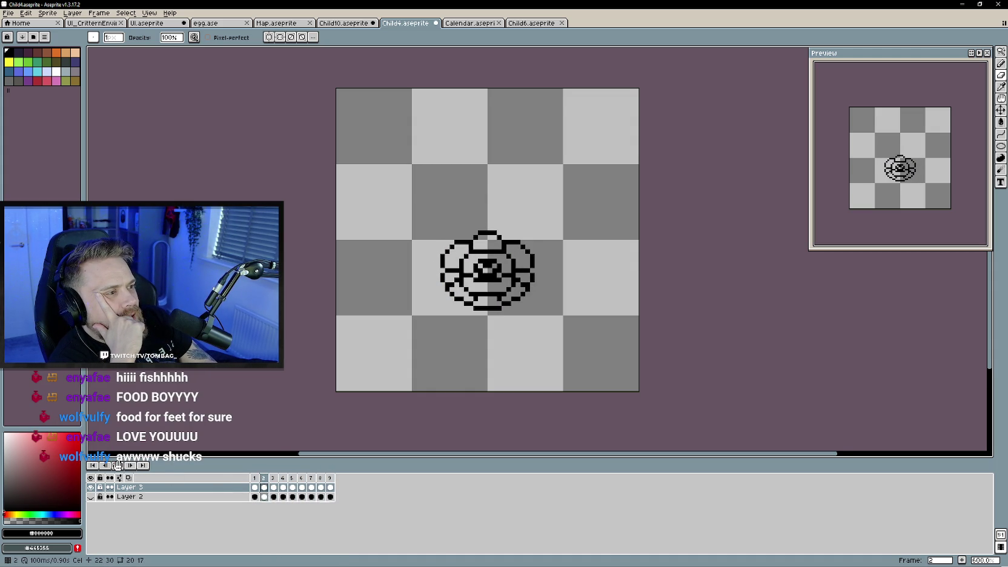
{"action": "left_click", "coordinate": [255, 486]}
{"action": "key", "text": "ctrl+s"}
{"action": "left_click", "coordinate": [531, 23]}
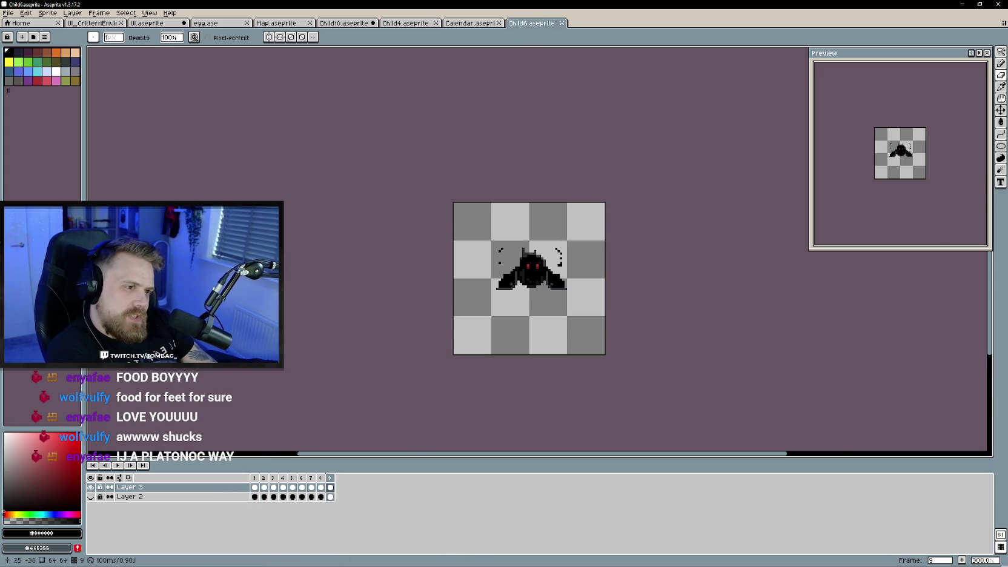
- Play the Child6 bat animation, then switch to the Map document
{"action": "key", "text": "Return"}
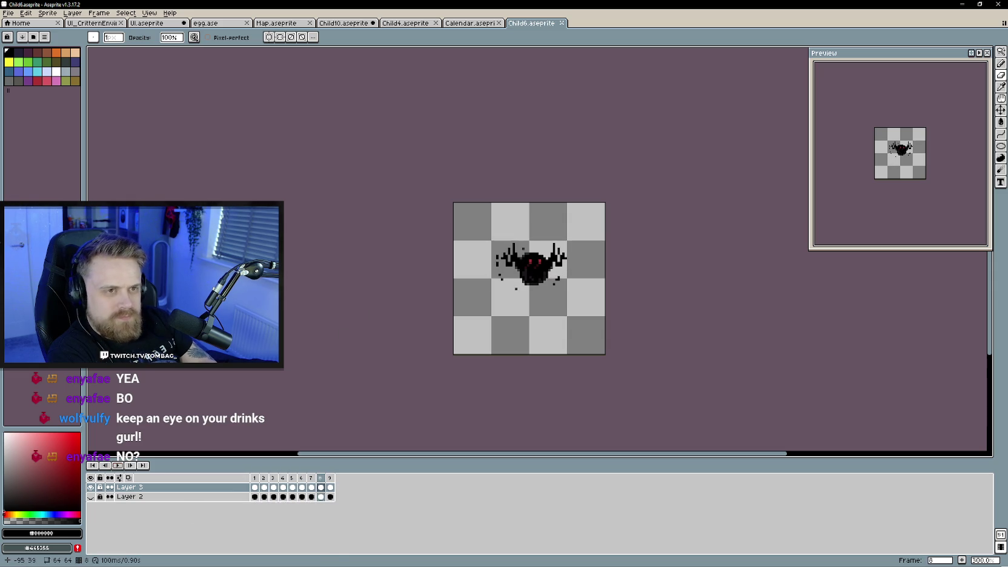
{"action": "left_click", "coordinate": [271, 26]}
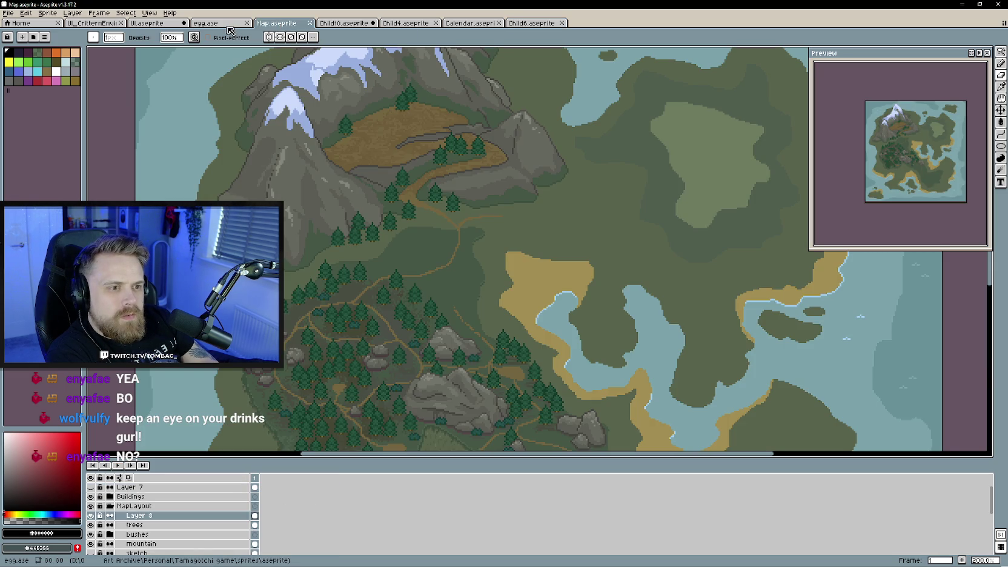
- Browse the egg sprite, then pan around the UI sheet
{"action": "left_click", "coordinate": [230, 27]}
{"action": "scroll", "coordinate": [365, 221], "scroll_direction": "down", "scroll_amount": 1}
{"action": "scroll", "coordinate": [365, 220], "scroll_direction": "down", "scroll_amount": 1}
{"action": "scroll", "coordinate": [365, 221], "scroll_direction": "down", "scroll_amount": 1}
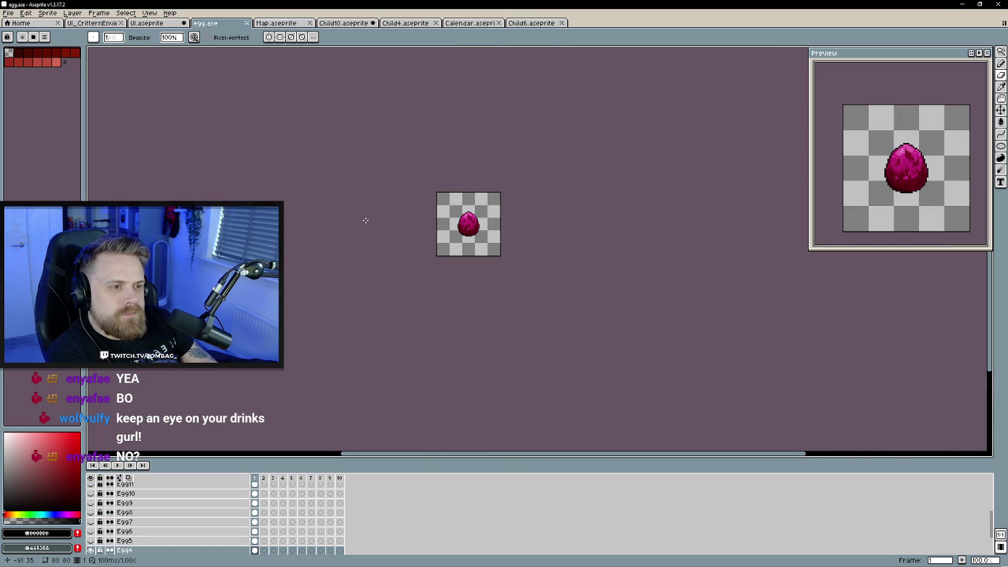
{"action": "scroll", "coordinate": [367, 243], "scroll_direction": "up", "scroll_amount": 1}
{"action": "key", "text": "ctrl+shift+Tab"}
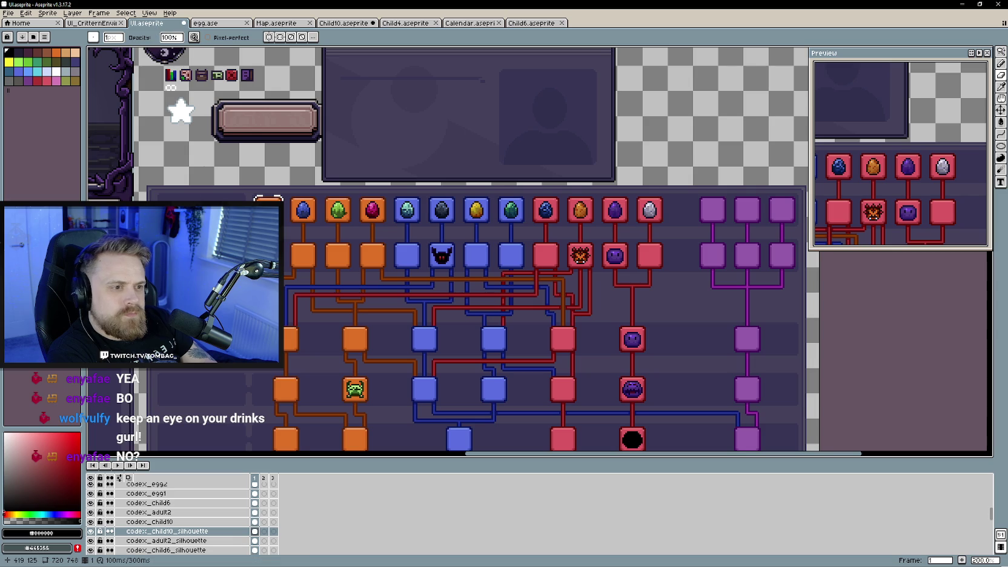
{"action": "left_click_drag", "start_coordinate": [378, 311], "coordinate": [422, 280]}
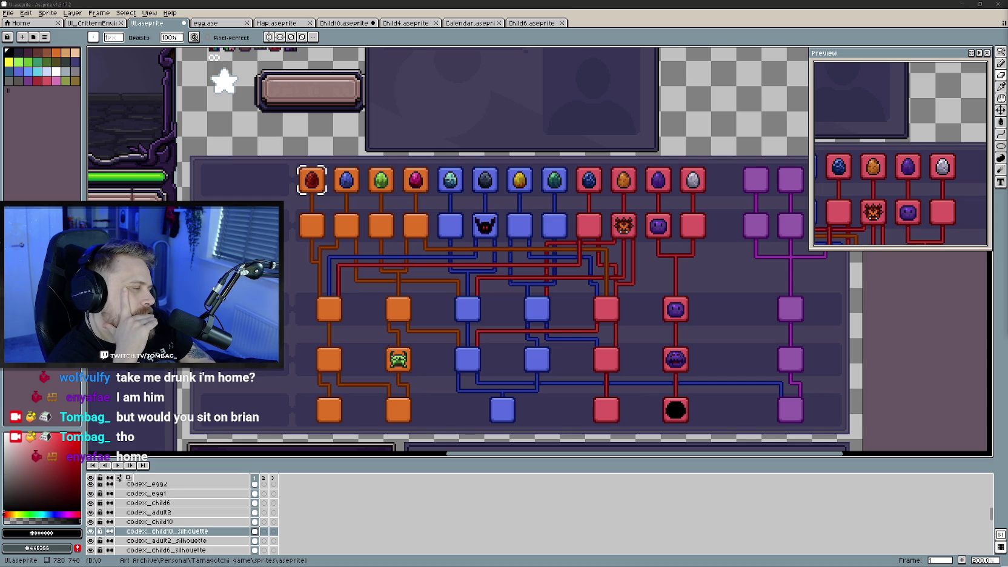
{"action": "mouse_move", "coordinate": [726, 299]}
{"action": "left_mouse_down"}
{"action": "mouse_move", "coordinate": [686, 312]}
{"action": "mouse_move", "coordinate": [669, 284]}
{"action": "left_mouse_up"}
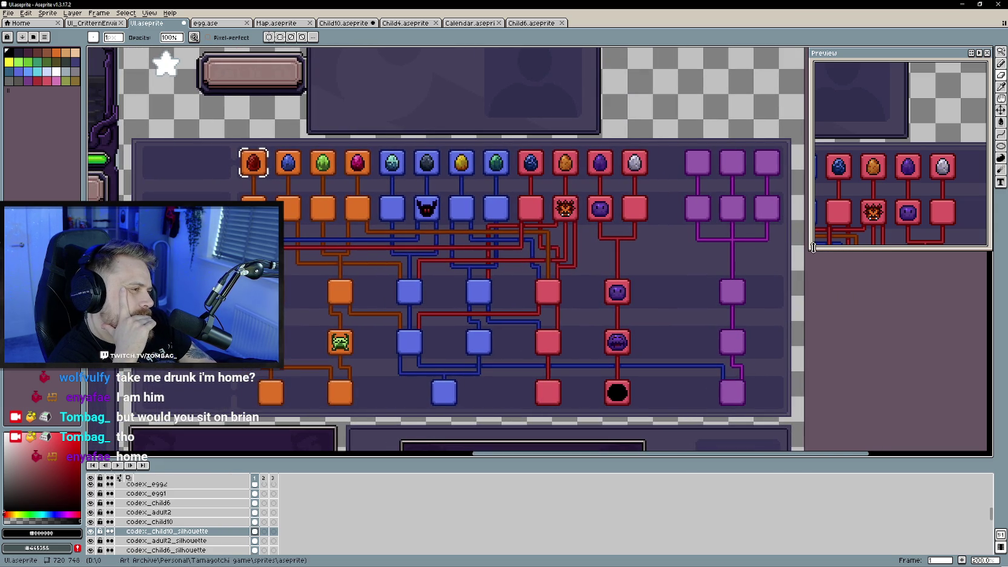
- Shrink the Preview panel to fit the evolution tree, then return to Child4
{"action": "left_click_drag", "start_coordinate": [810, 247], "coordinate": [853, 170]}
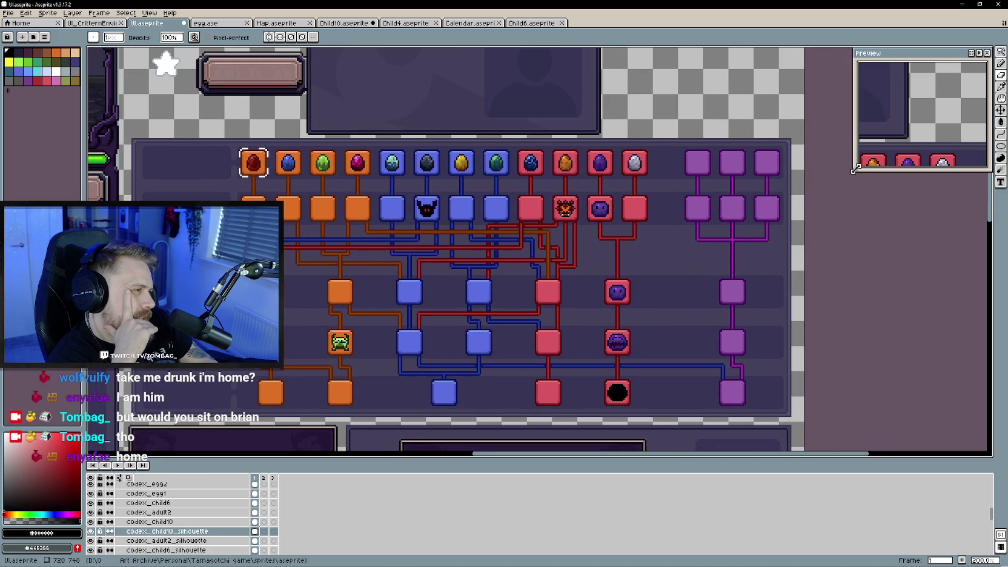
{"action": "left_click_drag", "start_coordinate": [896, 121], "coordinate": [923, 117]}
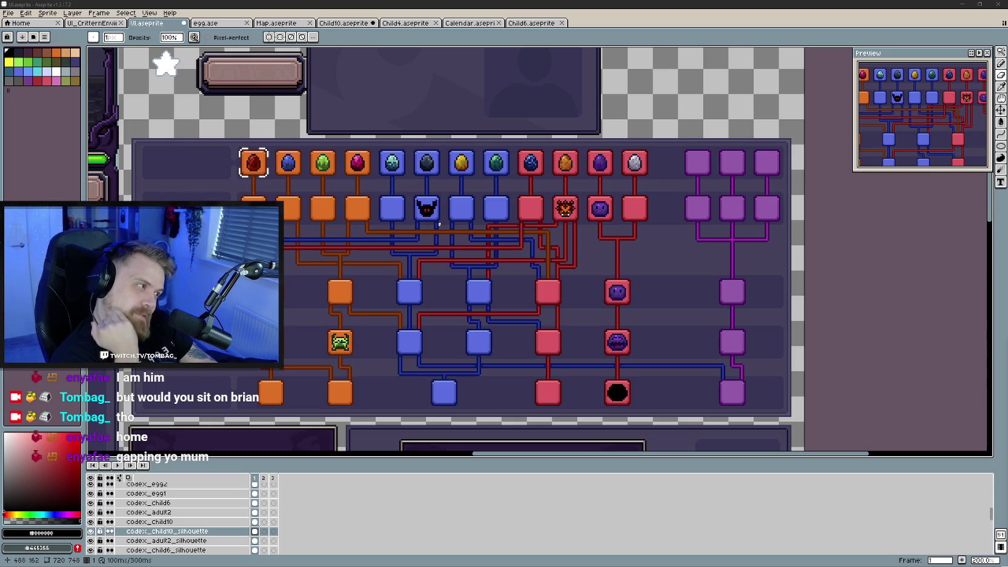
{"action": "left_click", "coordinate": [531, 23]}
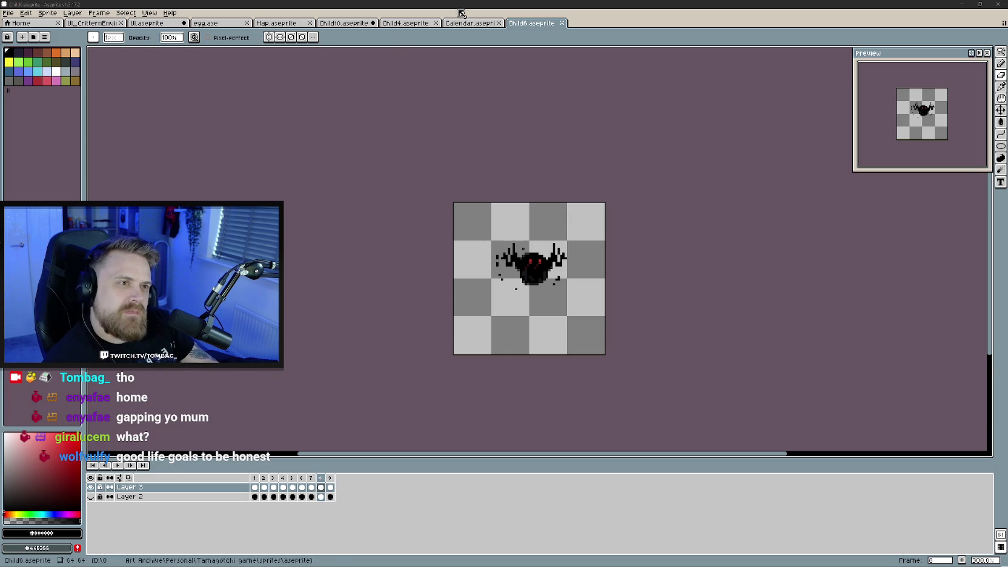
{"action": "left_click", "coordinate": [400, 25]}
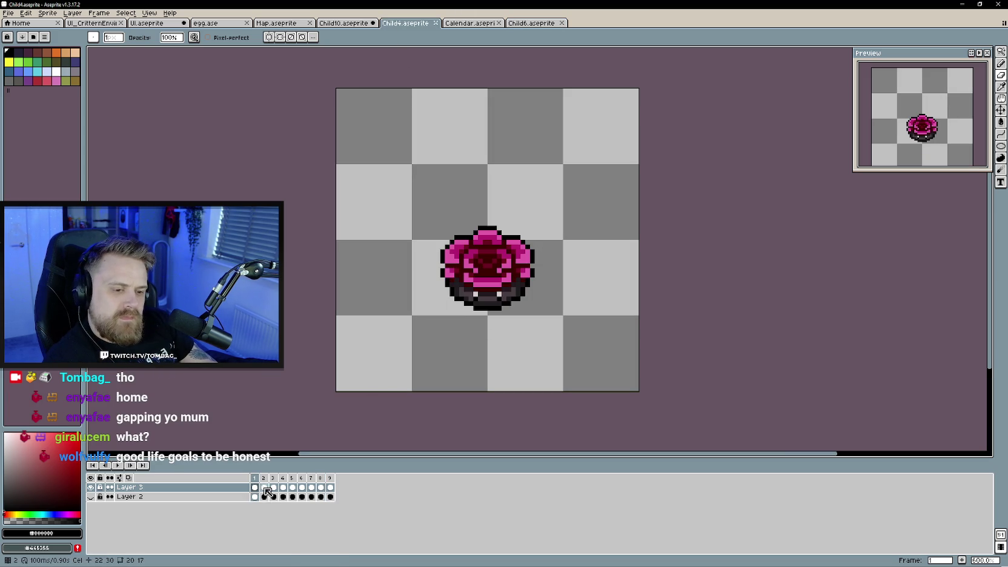
- Pick the petal pink and bucket-fill every petal and the centre on frame 2
{"action": "scroll", "coordinate": [461, 349], "scroll_direction": "up", "scroll_amount": 2}
{"action": "scroll", "coordinate": [450, 345], "scroll_direction": "up", "scroll_amount": 1}
{"action": "scroll", "coordinate": [451, 341], "scroll_direction": "down", "scroll_amount": 2}
{"action": "left_click", "coordinate": [438, 290], "text": "alt"}
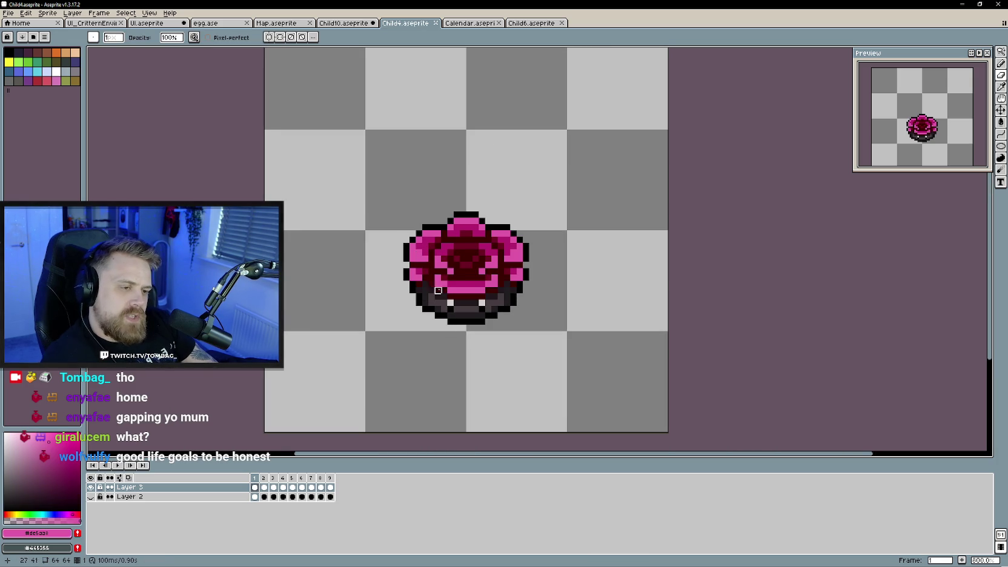
{"action": "key", "text": "Right"}
{"action": "key", "text": "g"}
{"action": "left_click", "coordinate": [435, 253]}
{"action": "left_click", "coordinate": [458, 237]}
{"action": "left_click", "coordinate": [444, 259]}
{"action": "left_click", "coordinate": [468, 270]}
{"action": "left_click", "coordinate": [451, 279]}
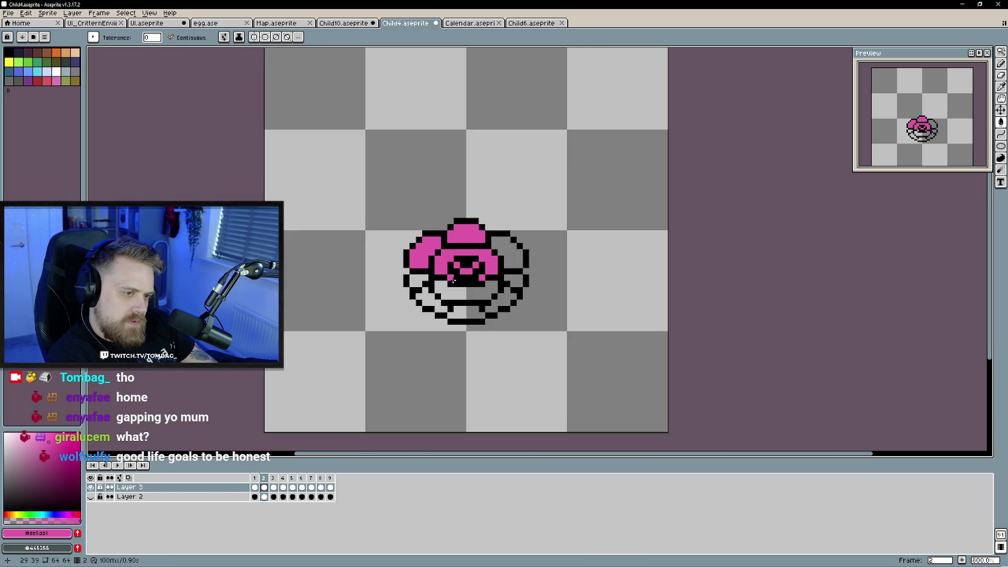
{"action": "left_click", "coordinate": [507, 254]}
{"action": "left_click", "coordinate": [460, 294]}
{"action": "left_click", "coordinate": [419, 280]}
{"action": "left_click", "coordinate": [514, 276]}
- Fill the inner ring, centre, top cap and petals pink on frames 3 and 4
{"action": "key", "text": "Right"}
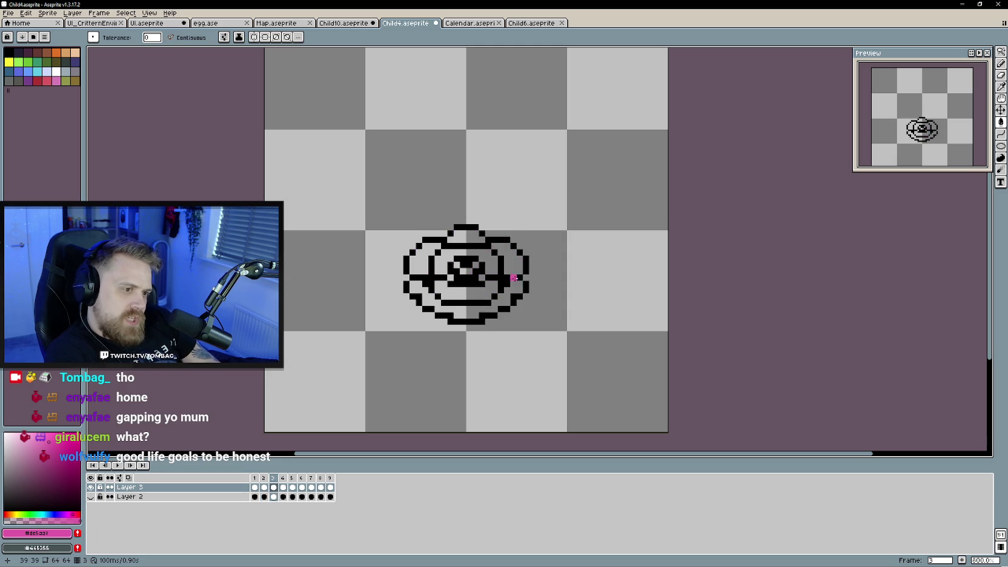
{"action": "left_click", "coordinate": [485, 261]}
{"action": "right_click", "coordinate": [461, 267]}
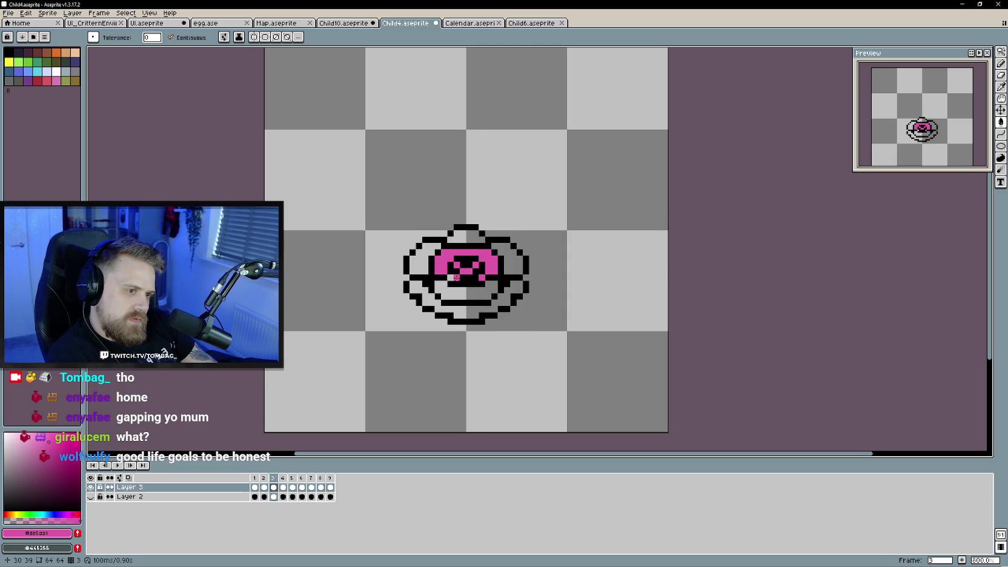
{"action": "left_click", "coordinate": [451, 291]}
{"action": "left_click", "coordinate": [424, 260]}
{"action": "left_click", "coordinate": [457, 238]}
{"action": "key", "text": "Right"}
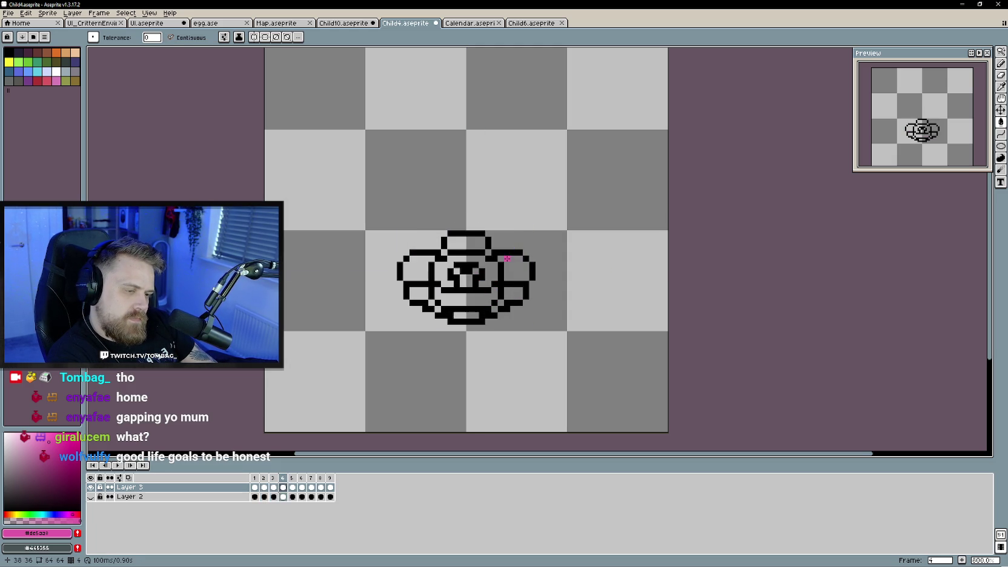
{"action": "left_click", "coordinate": [444, 271]}
{"action": "right_click", "coordinate": [455, 265]}
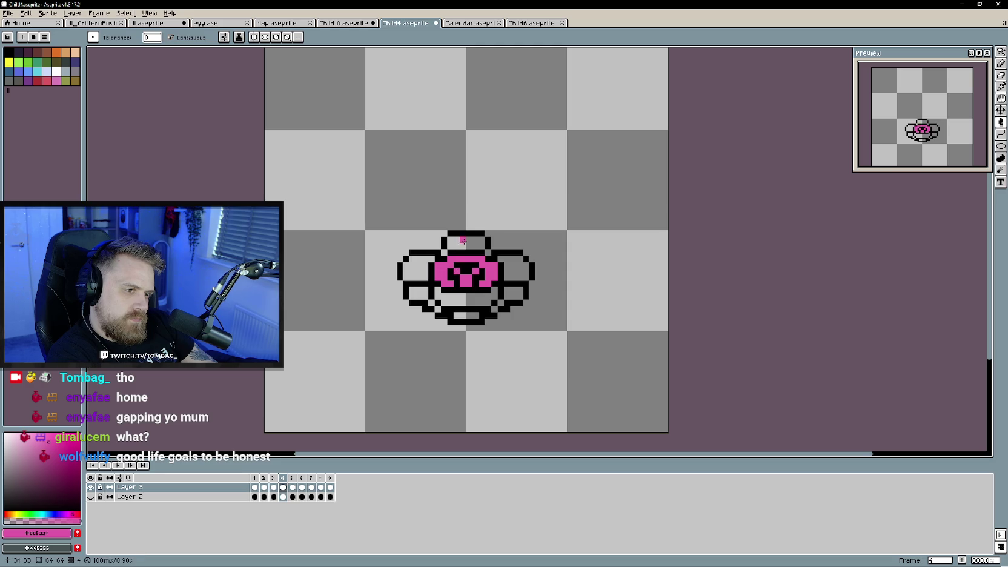
{"action": "left_click", "coordinate": [459, 243]}
{"action": "left_click", "coordinate": [428, 260]}
{"action": "left_click", "coordinate": [451, 297]}
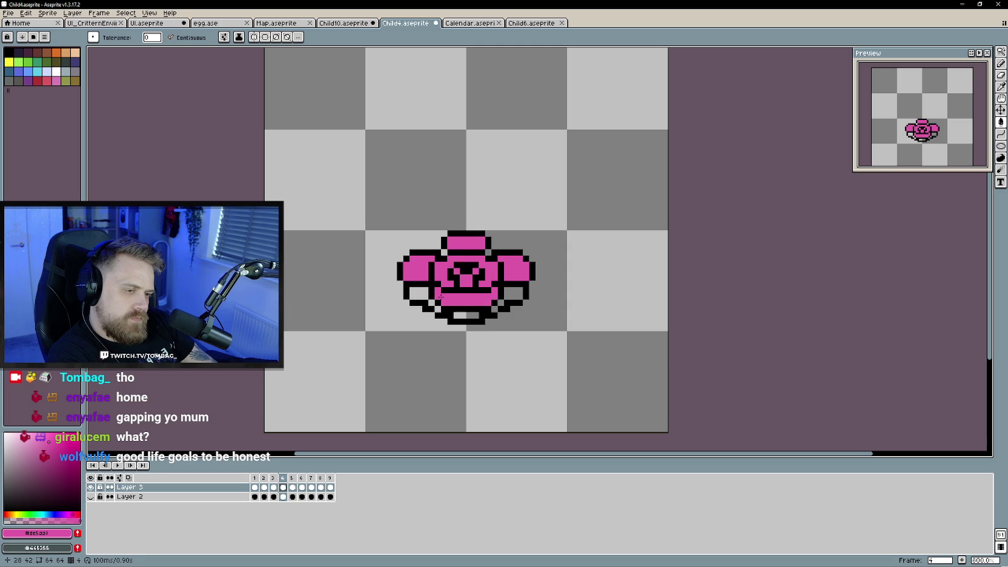
- Fill the lobes, body, top cap, wings and centre eye pink on frames 5 and 6
{"action": "key", "text": "Right"}
{"action": "left_click", "coordinate": [424, 273]}
{"action": "left_click", "coordinate": [460, 296]}
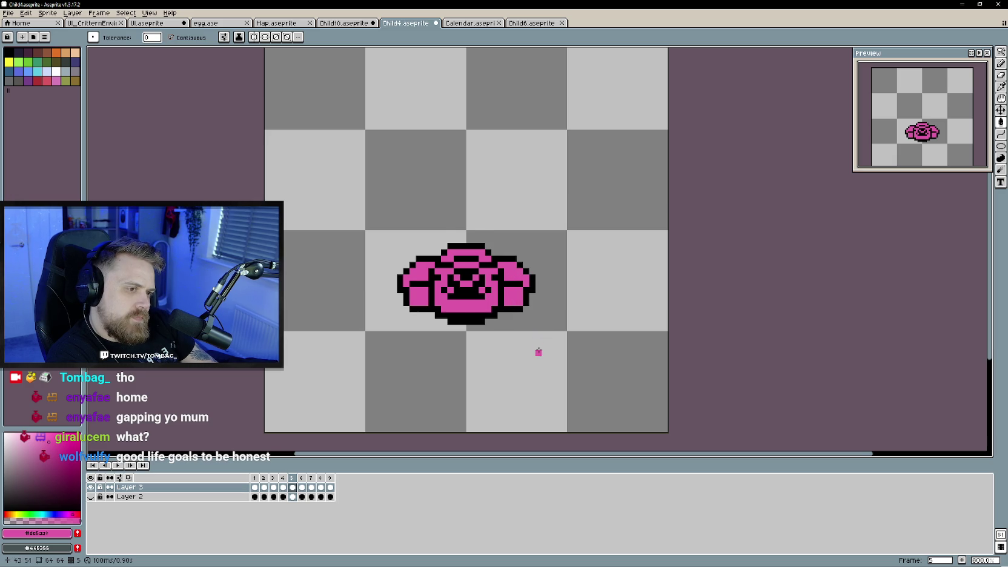
{"action": "key", "text": "period"}
{"action": "left_click", "coordinate": [456, 301]}
{"action": "left_click", "coordinate": [451, 266]}
{"action": "left_click", "coordinate": [448, 242]}
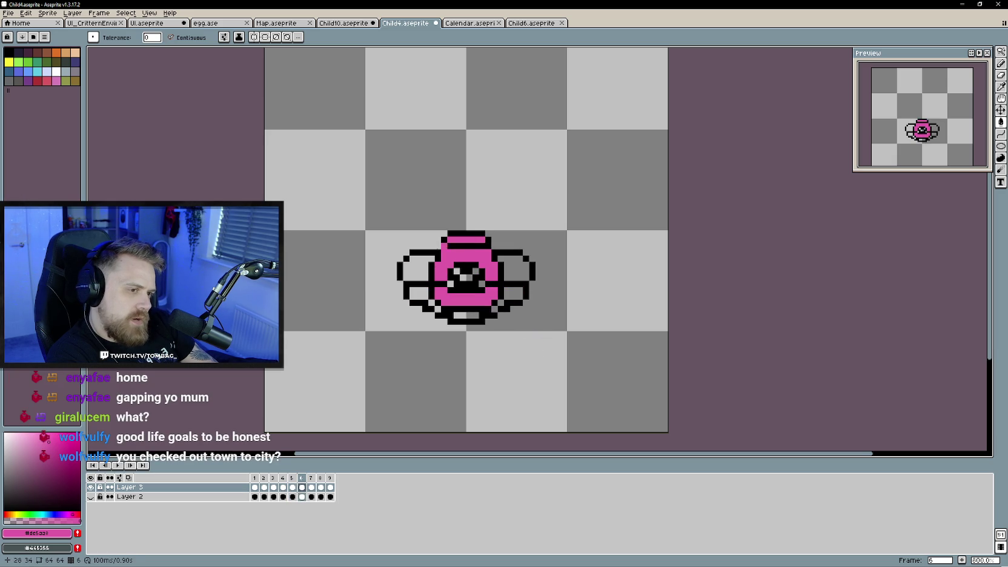
{"action": "left_click", "coordinate": [418, 260]}
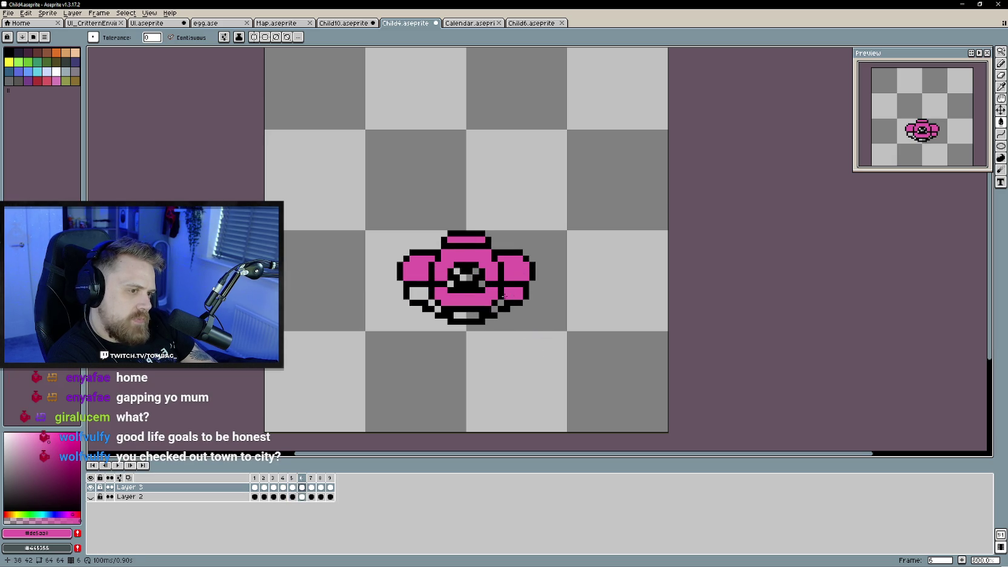
{"action": "left_click", "coordinate": [423, 295]}
{"action": "left_click", "coordinate": [462, 277]}
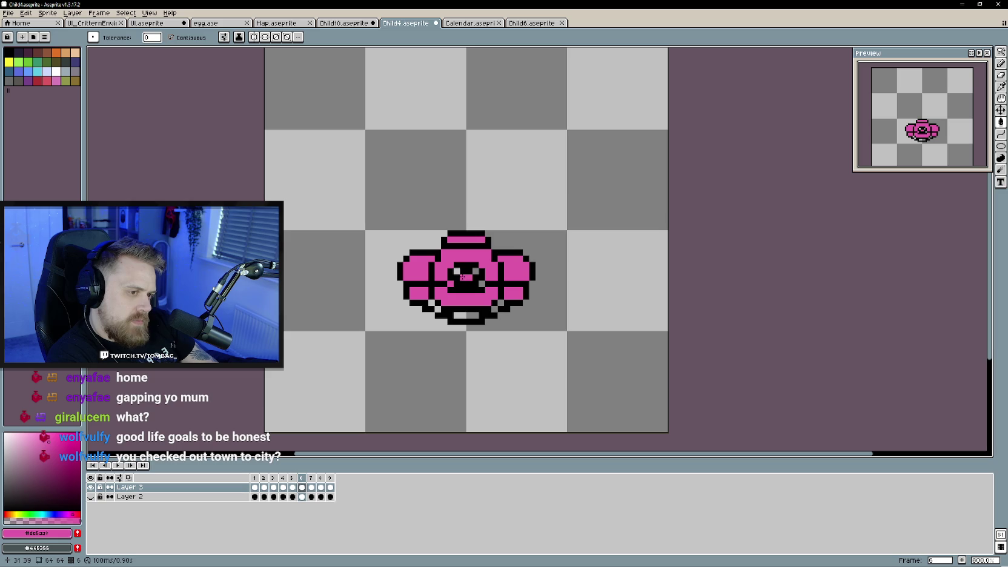
- Fill the centre eye, ring, top dome and grey petals pink on frames 7 and 8
{"action": "key", "text": "Right"}
{"action": "left_click", "coordinate": [463, 271]}
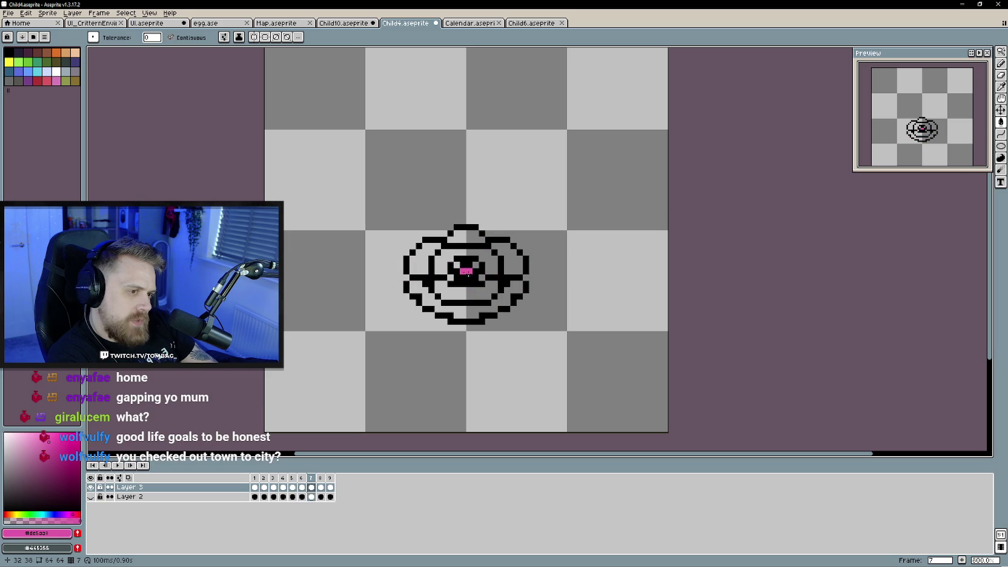
{"action": "left_click", "coordinate": [489, 265]}
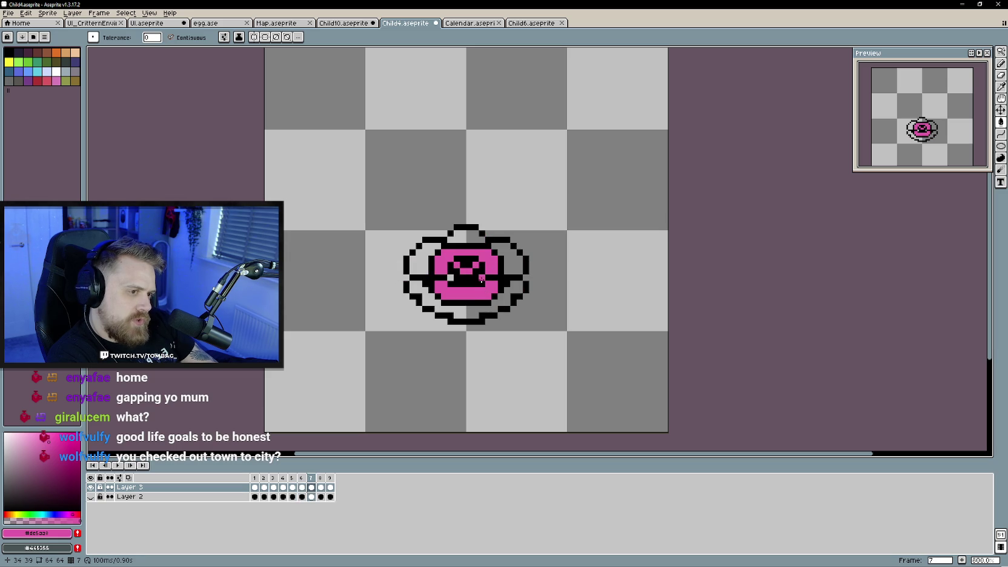
{"action": "left_click", "coordinate": [468, 238]}
{"action": "left_click", "coordinate": [421, 263]}
{"action": "left_click", "coordinate": [431, 246]}
{"action": "left_click", "coordinate": [450, 277]}
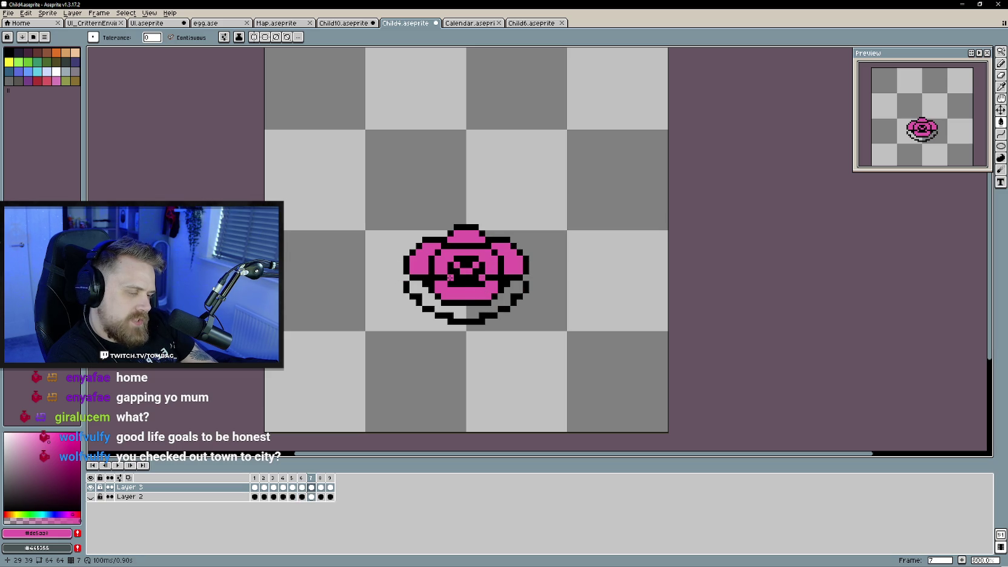
{"action": "key", "text": "Right"}
{"action": "left_click", "coordinate": [463, 284]}
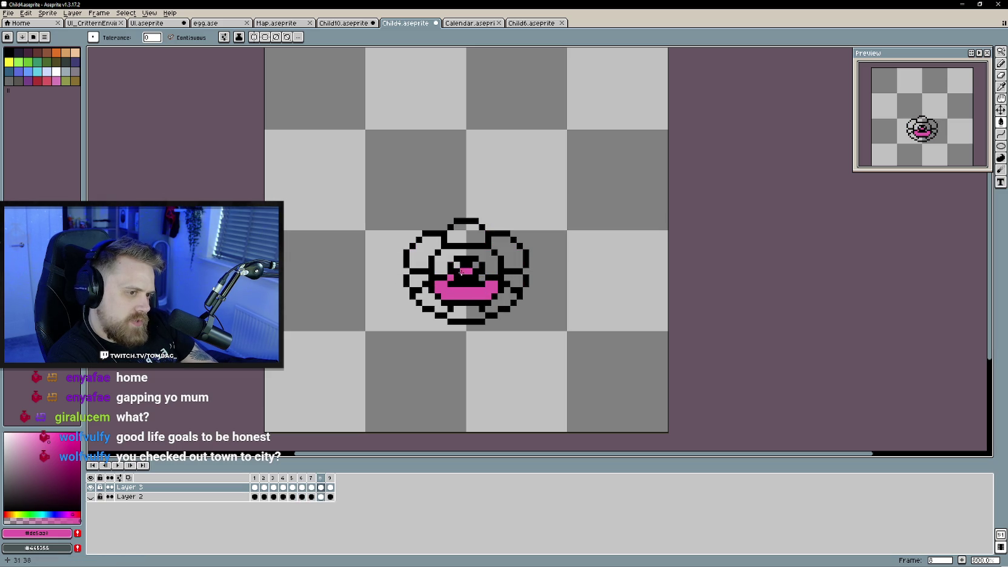
{"action": "left_click", "coordinate": [444, 263]}
{"action": "left_click", "coordinate": [463, 233]}
{"action": "left_click", "coordinate": [505, 251]}
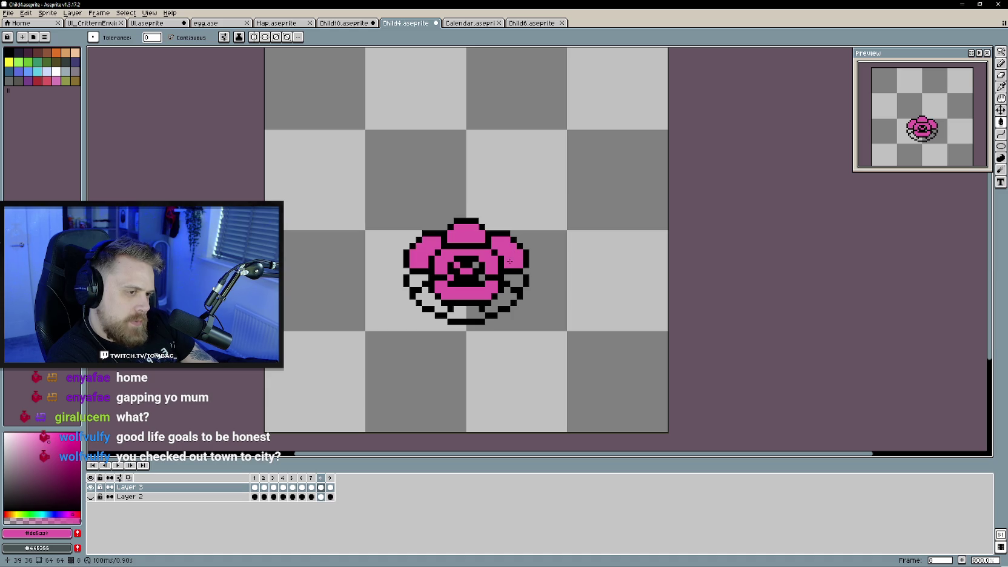
{"action": "left_click", "coordinate": [412, 282]}
- Fill frame 9's centre, ring and all petals pink
{"action": "key", "text": "Right"}
{"action": "key", "text": "Left"}
{"action": "key", "text": "Right"}
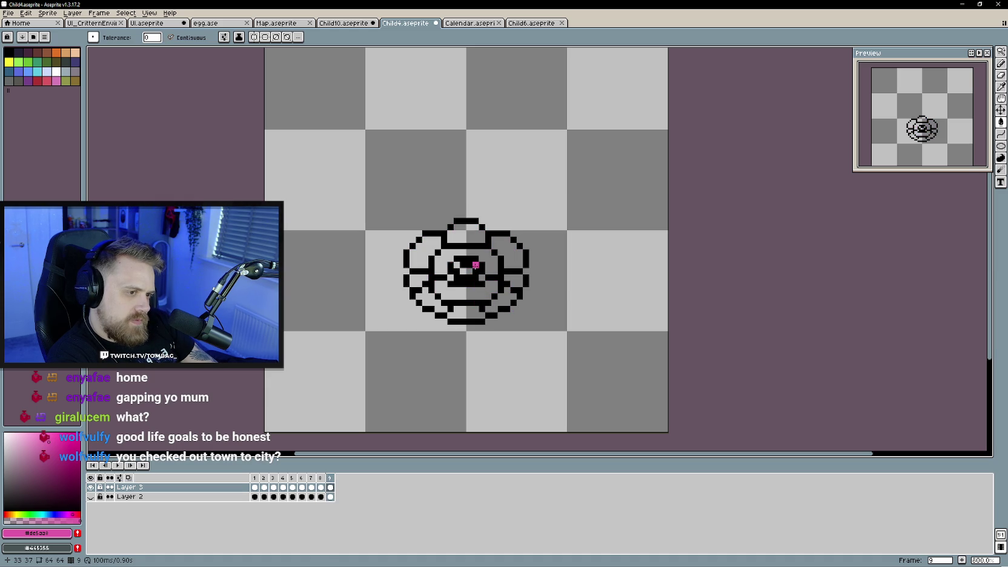
{"action": "left_click", "coordinate": [463, 277]}
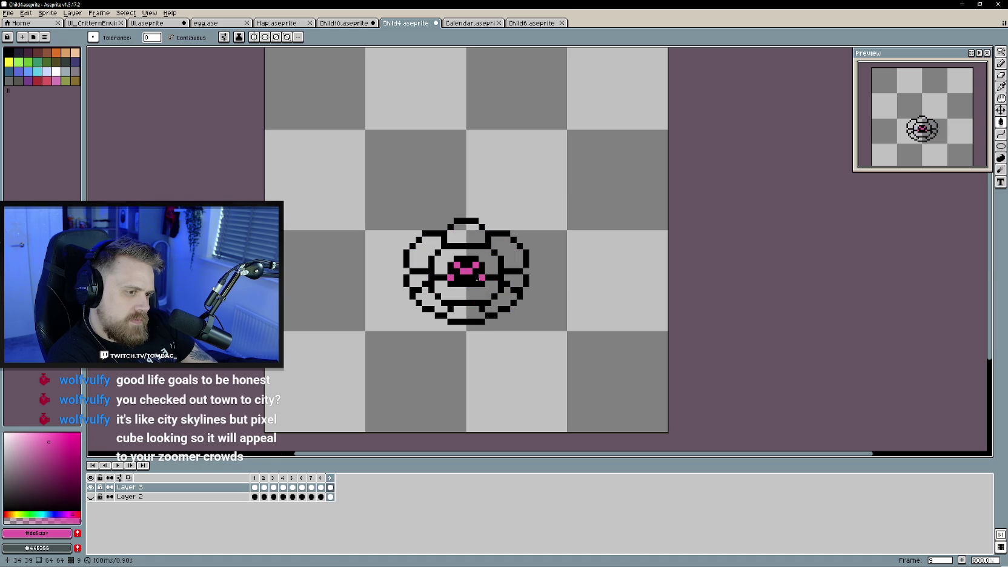
{"action": "left_click", "coordinate": [451, 292]}
{"action": "left_click", "coordinate": [451, 260]}
{"action": "left_click", "coordinate": [512, 251]}
{"action": "left_click", "coordinate": [465, 234]}
{"action": "left_click", "coordinate": [424, 254]}
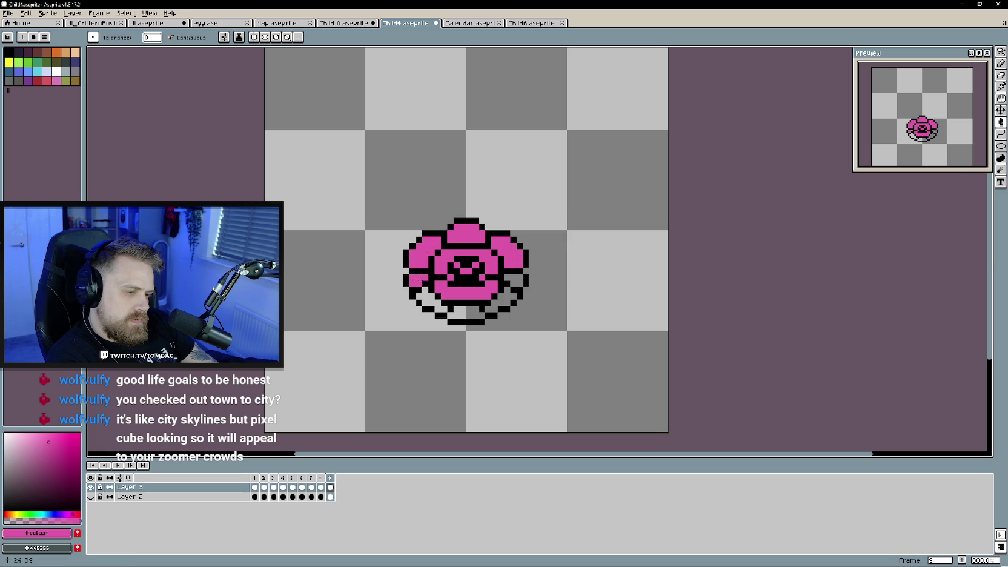
{"action": "left_click", "coordinate": [419, 278]}
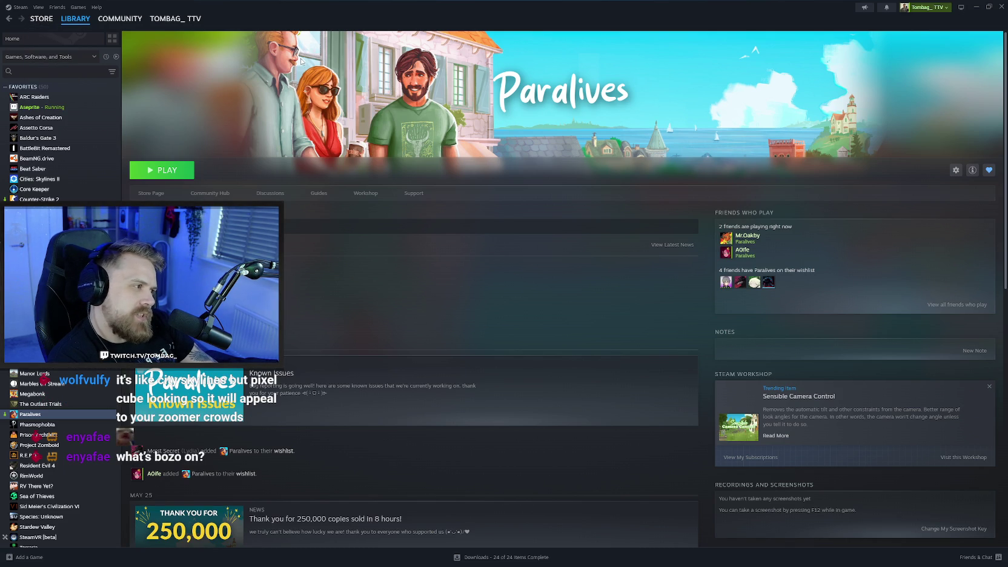
- Go to the Steam store front page and search for 'tow'
{"action": "left_click", "coordinate": [41, 18]}
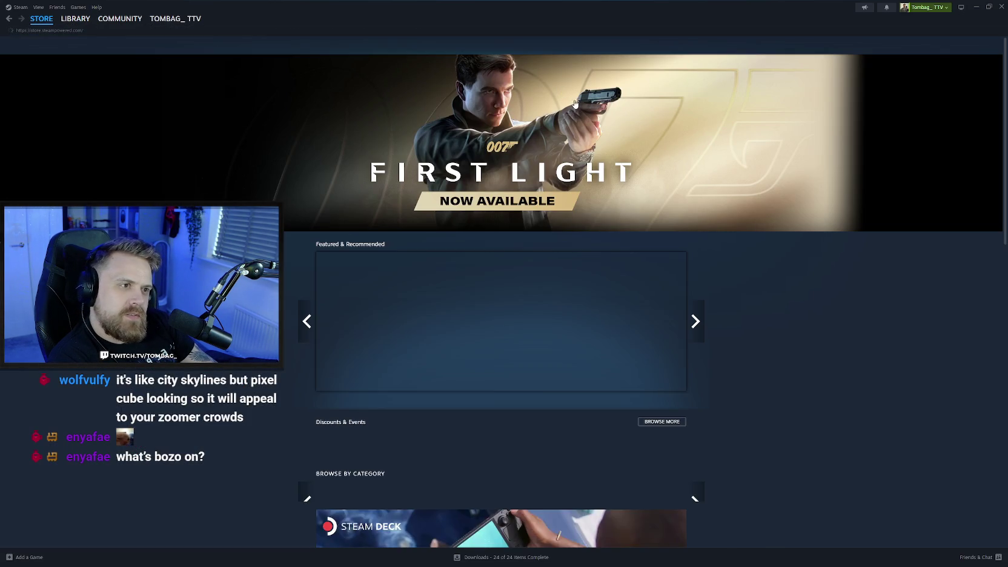
{"action": "left_click", "coordinate": [620, 44]}
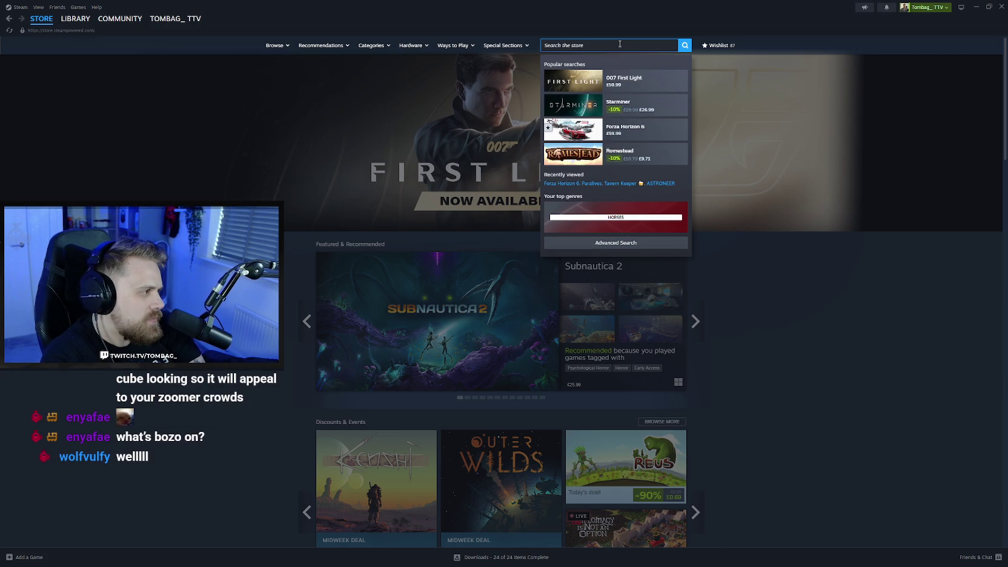
{"action": "type", "text": "tow"}
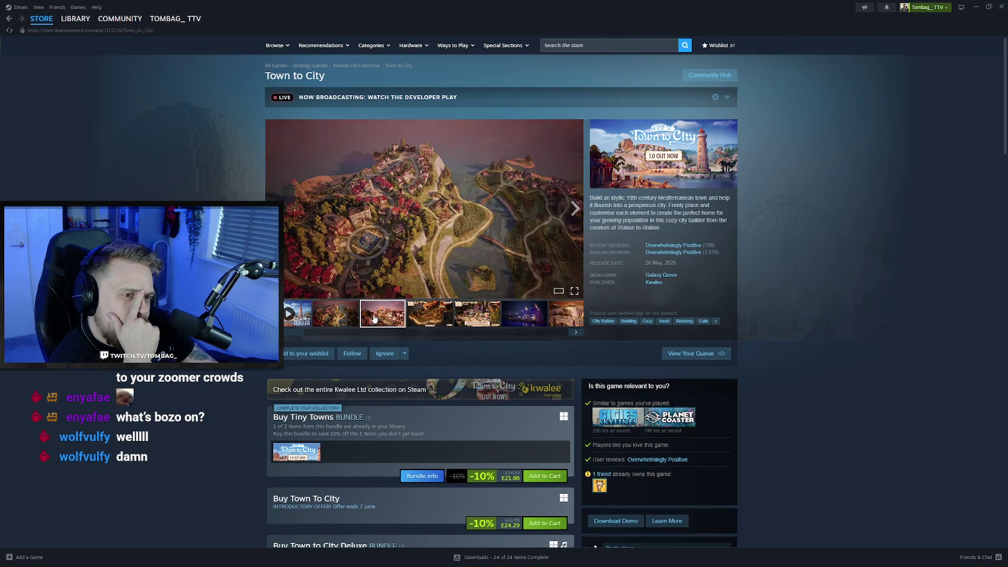
- Browse through the enlarged Town to City screenshots up to the gameplay trailer
{"action": "left_click", "coordinate": [394, 224]}
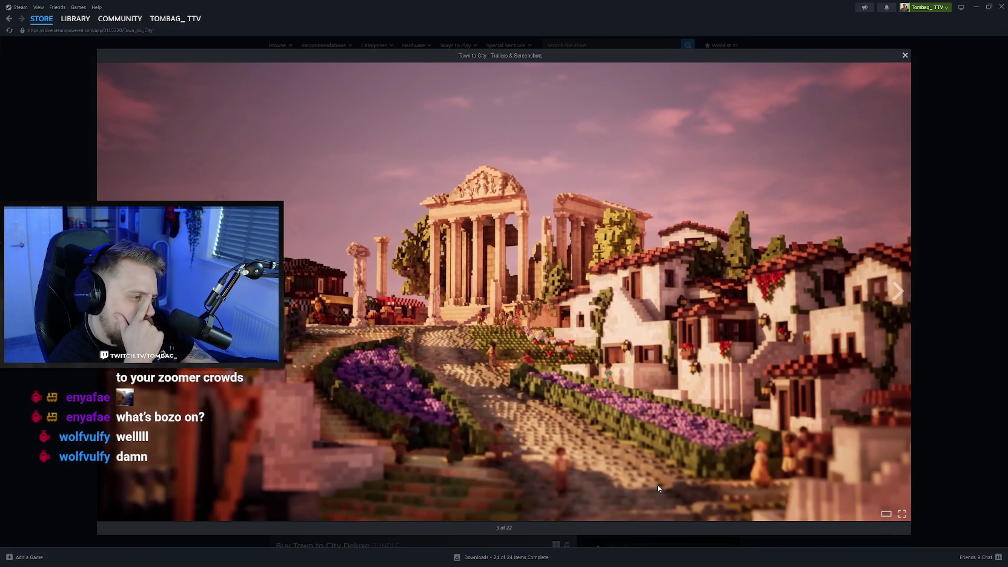
{"action": "left_click", "coordinate": [891, 296]}
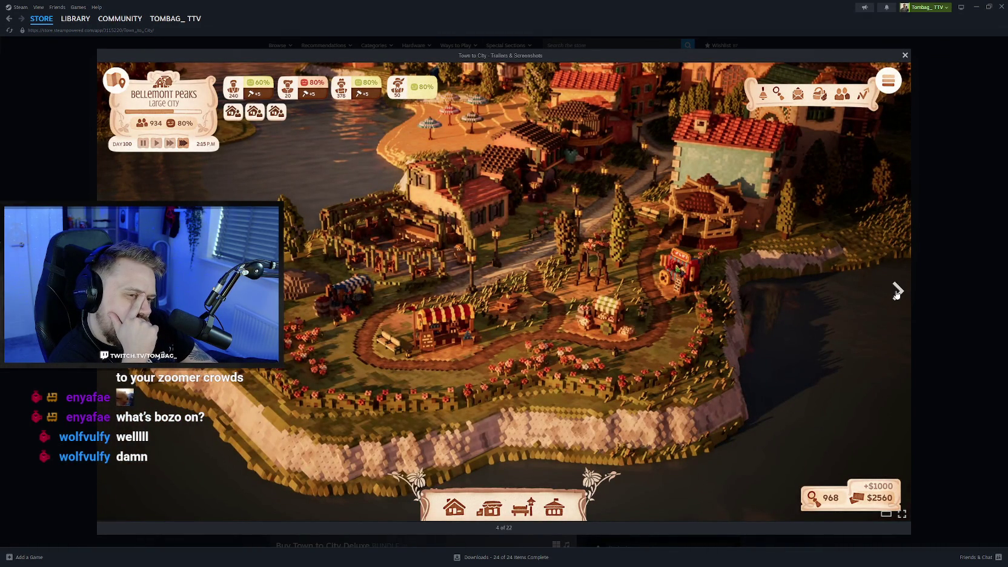
{"action": "left_click", "coordinate": [896, 294]}
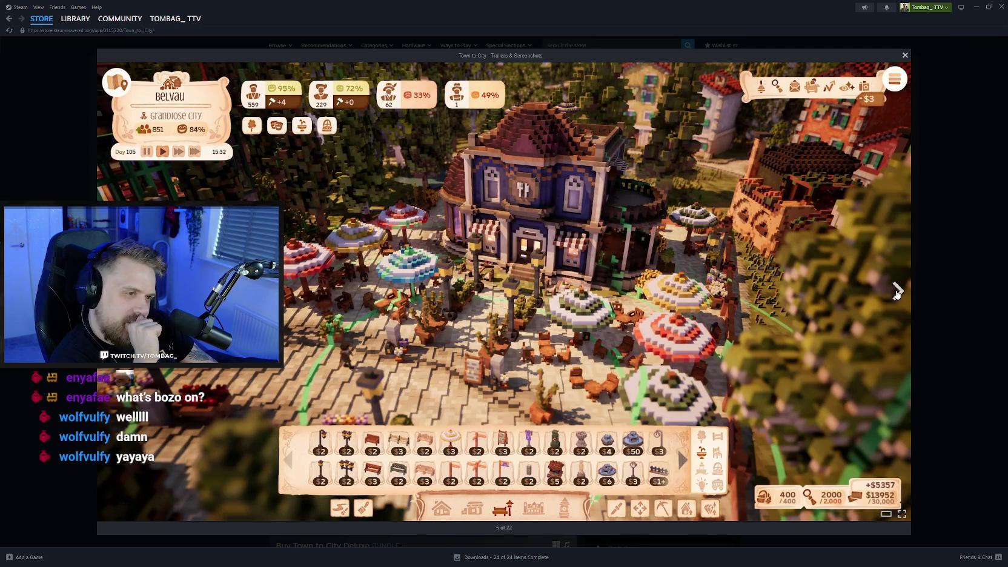
{"action": "left_click", "coordinate": [896, 294]}
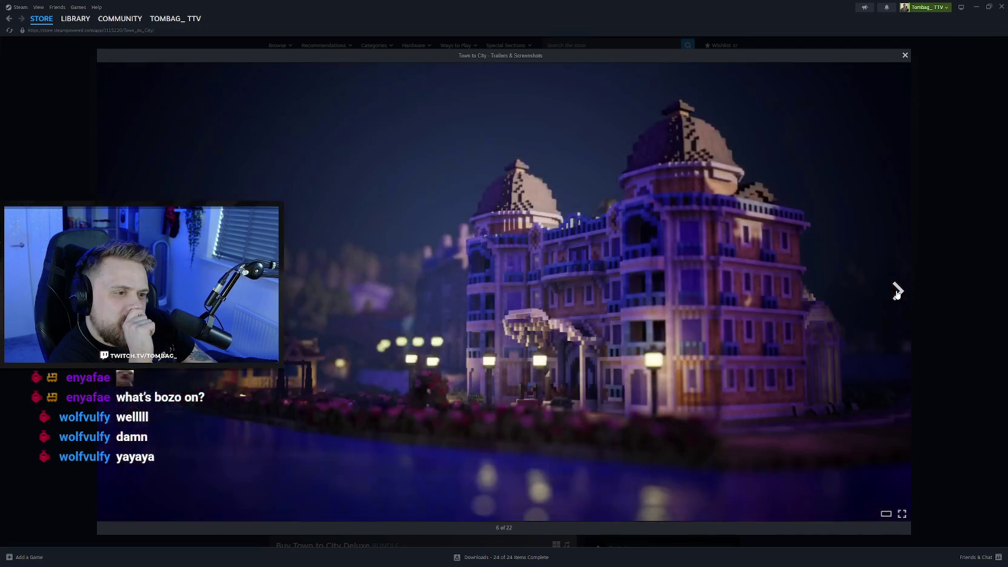
{"action": "left_click", "coordinate": [896, 294]}
{"action": "left_click", "coordinate": [896, 292]}
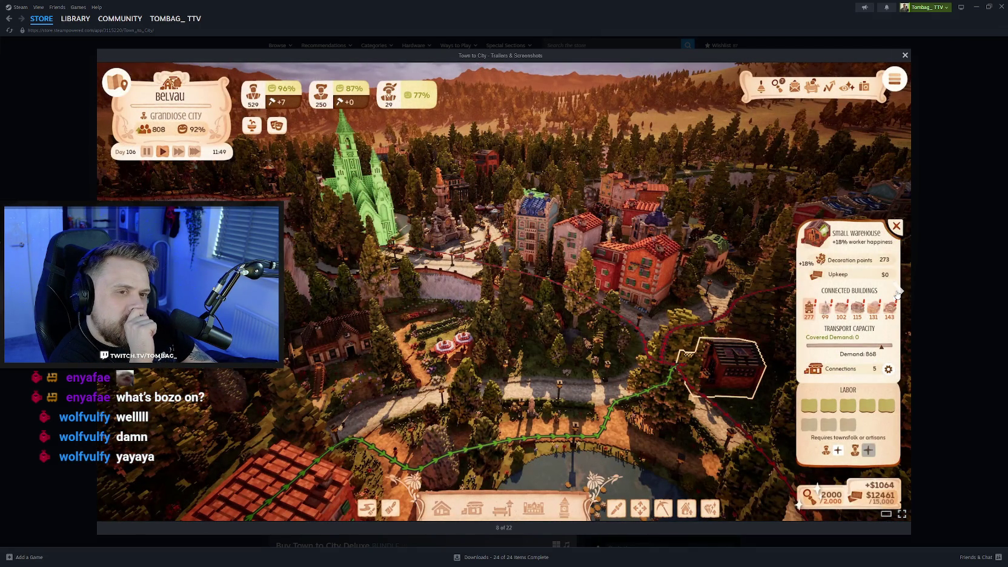
{"action": "left_click", "coordinate": [897, 293]}
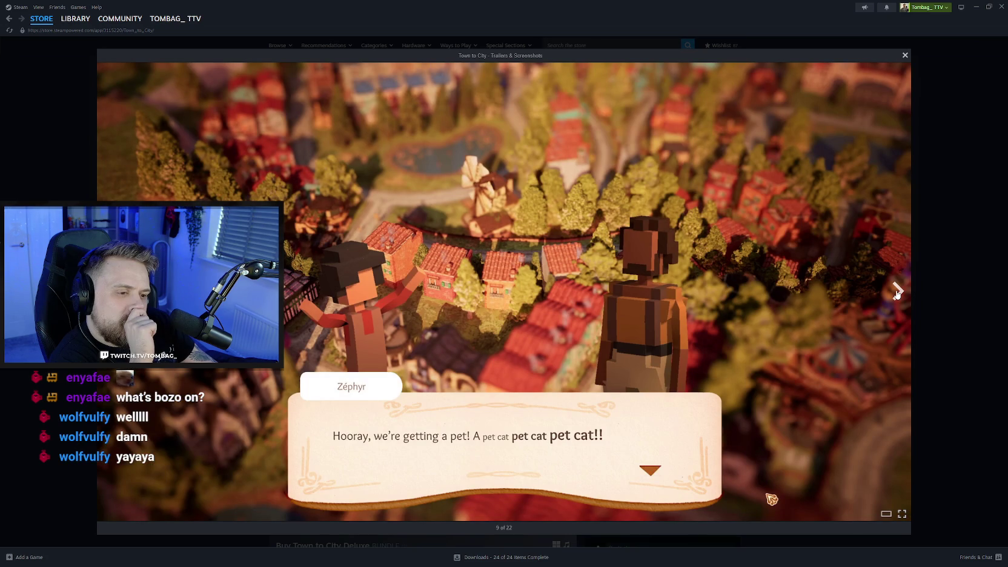
{"action": "left_click", "coordinate": [896, 293]}
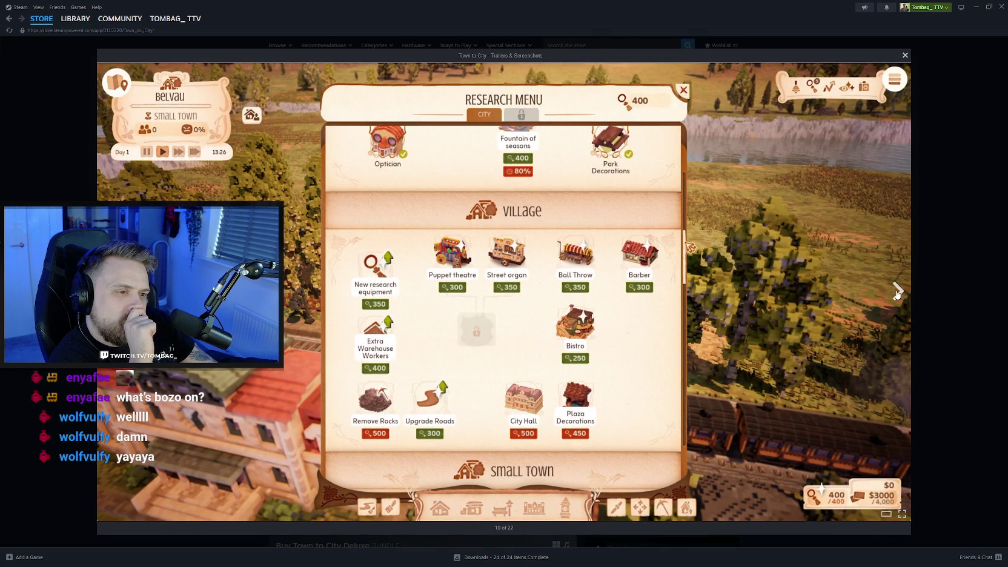
{"action": "left_click", "coordinate": [896, 294]}
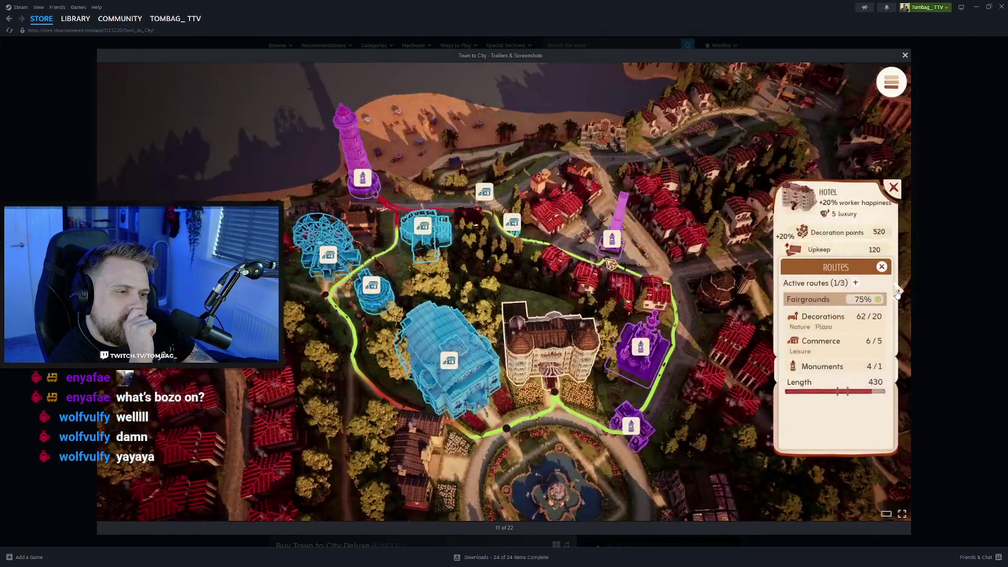
{"action": "left_click", "coordinate": [897, 293]}
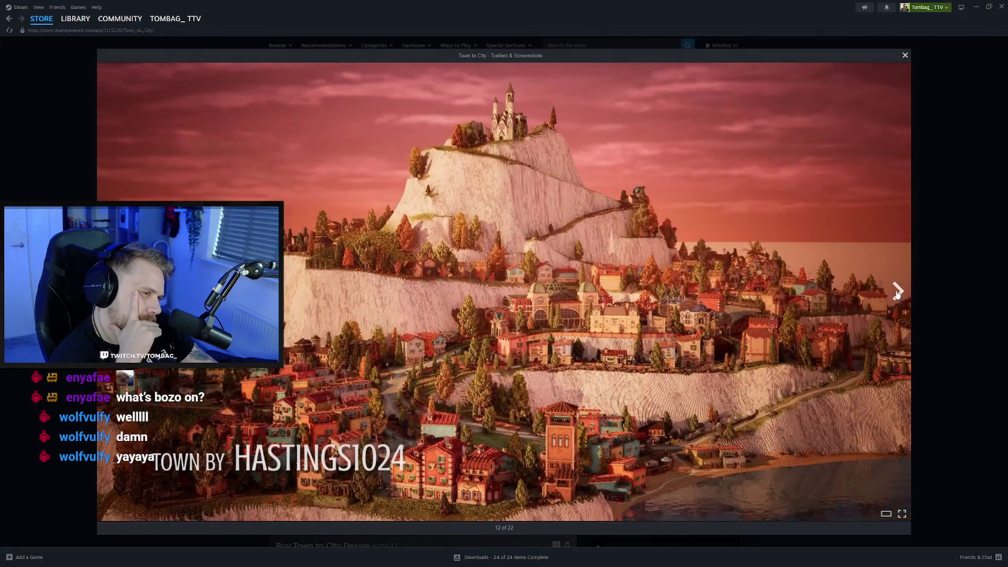
{"action": "left_click", "coordinate": [897, 293]}
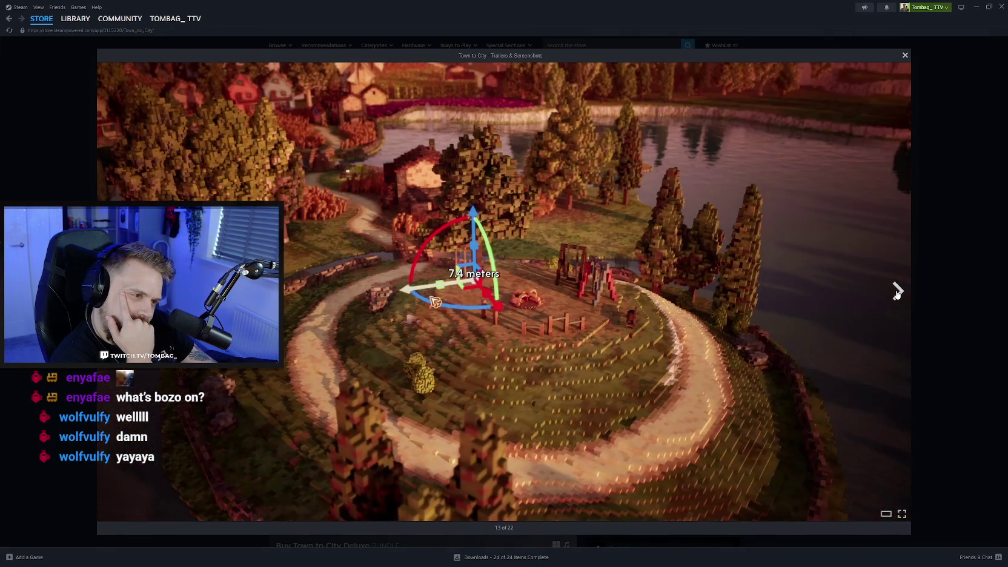
{"action": "left_click", "coordinate": [897, 293]}
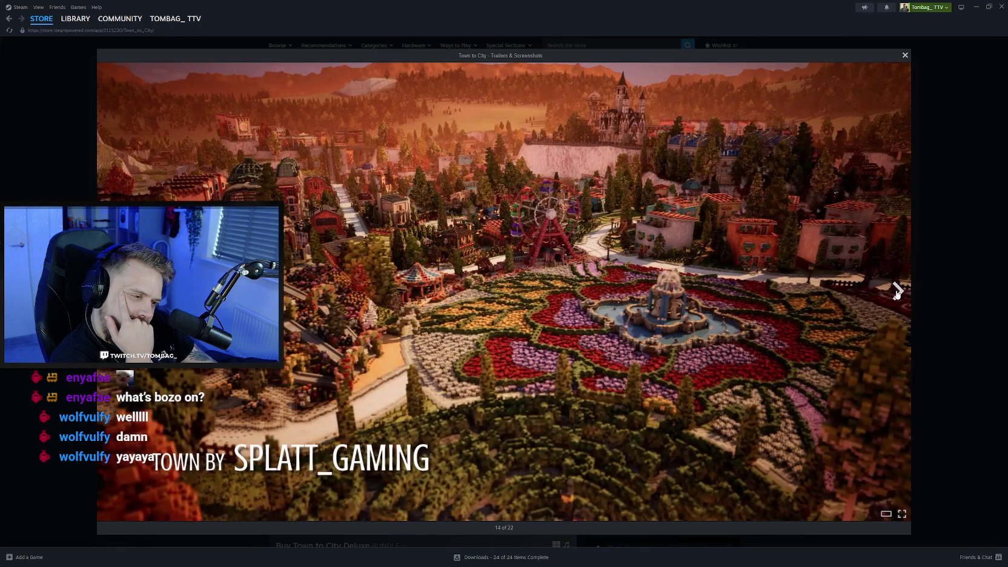
{"action": "left_click", "coordinate": [896, 293]}
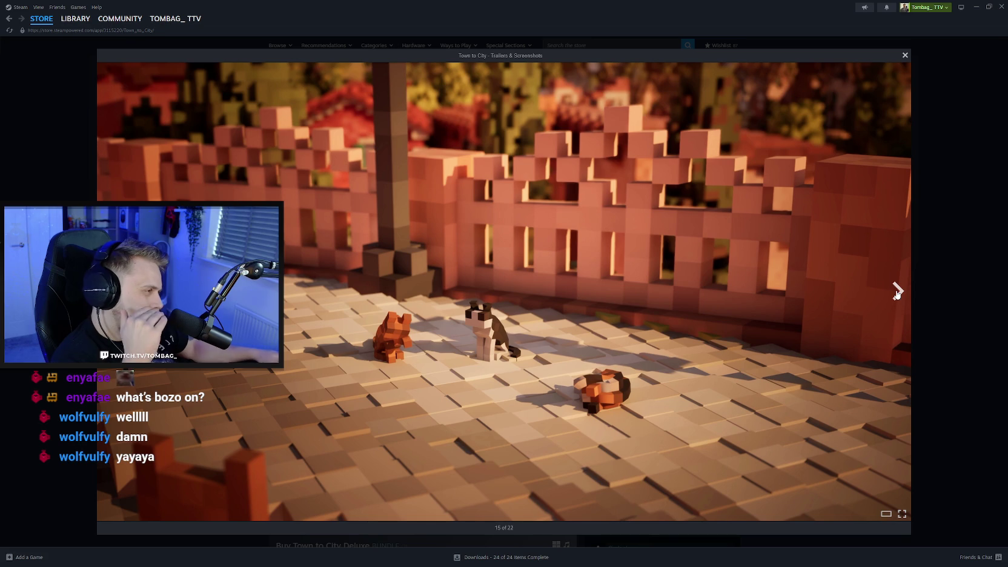
{"action": "left_click", "coordinate": [896, 293]}
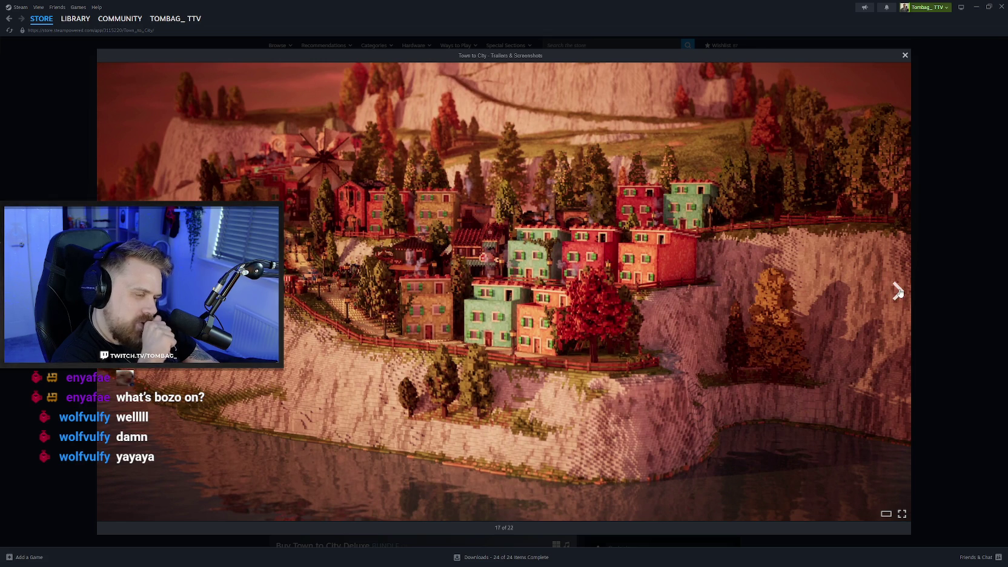
{"action": "left_click", "coordinate": [896, 292]}
{"action": "left_click", "coordinate": [897, 292]}
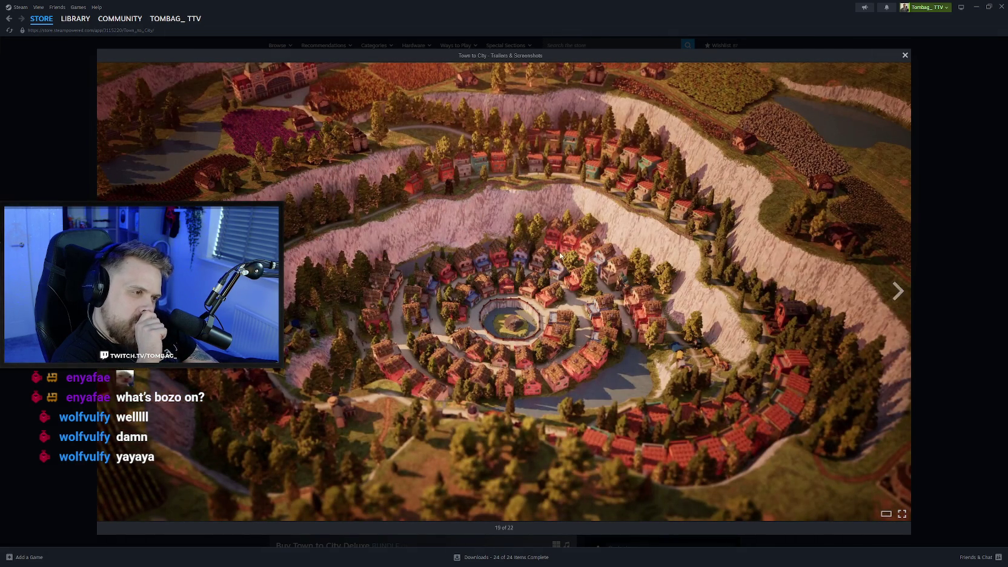
{"action": "left_click", "coordinate": [897, 292]}
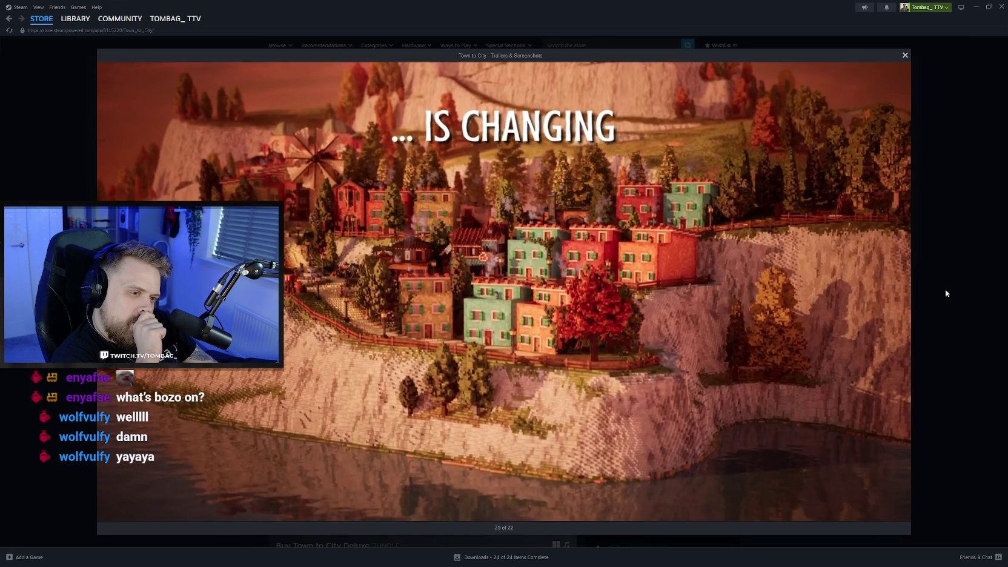
- Close the screenshot viewer and show the Paralives page in the Steam library
{"action": "left_click", "coordinate": [945, 293]}
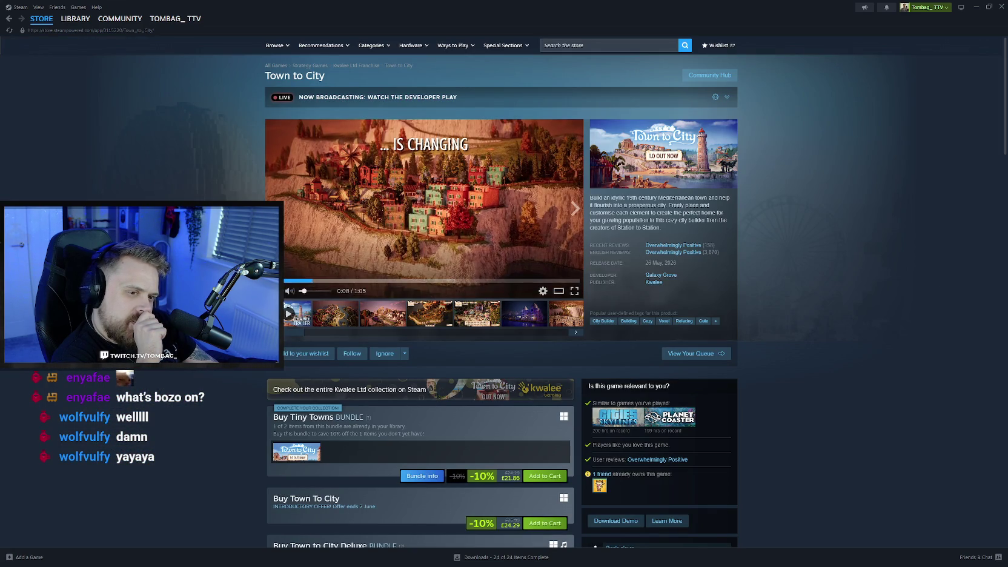
{"action": "scroll", "coordinate": [365, 338], "scroll_direction": "down", "scroll_amount": 3}
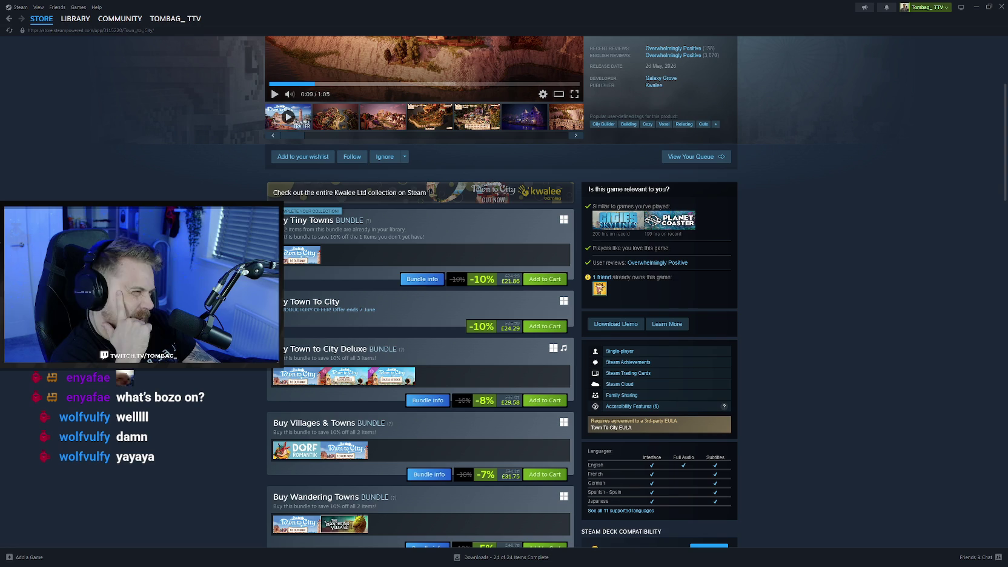
{"action": "left_click", "coordinate": [77, 19]}
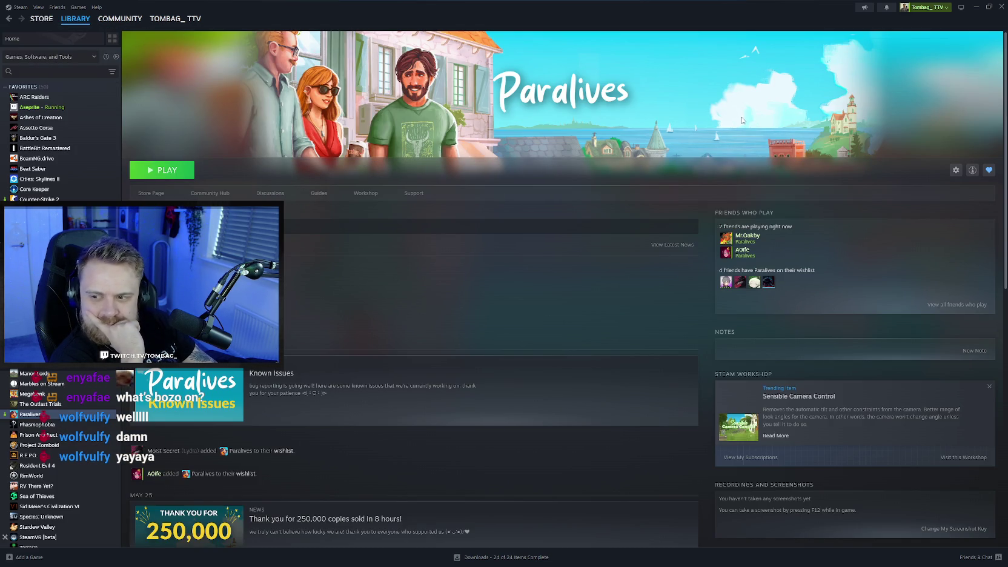
- Bring Aseprite back, replay the animation, and fill frame 1's base sections dark grey
{"action": "left_click", "coordinate": [975, 7]}
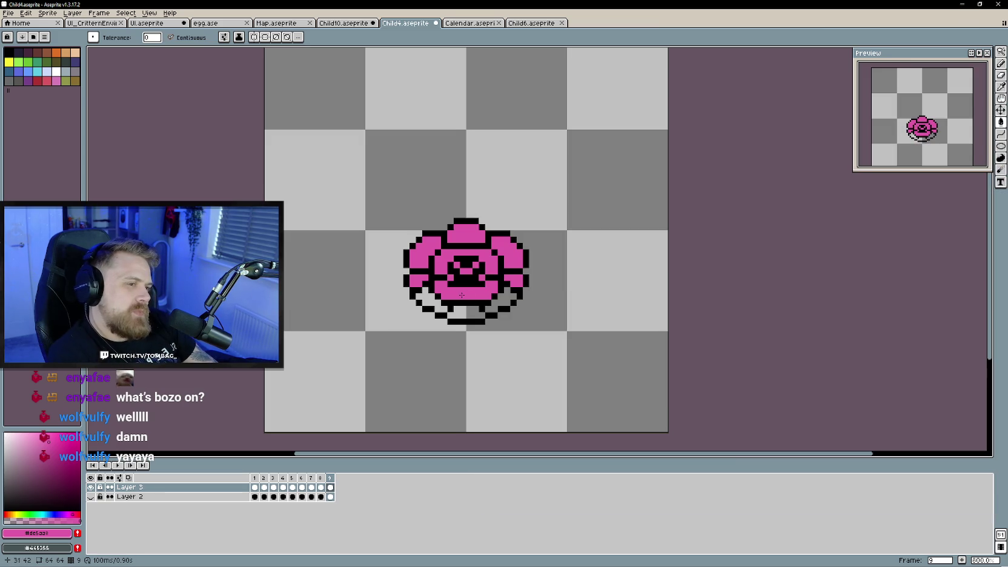
{"action": "key", "text": "Return"}
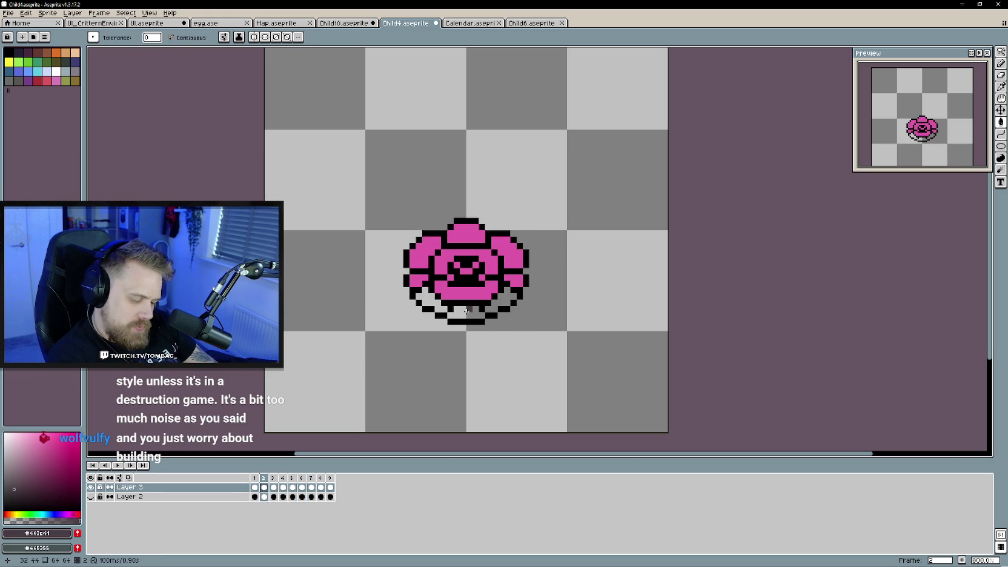
{"action": "left_click", "coordinate": [466, 311]}
{"action": "left_click", "coordinate": [431, 303]}
{"action": "left_click", "coordinate": [497, 304]}
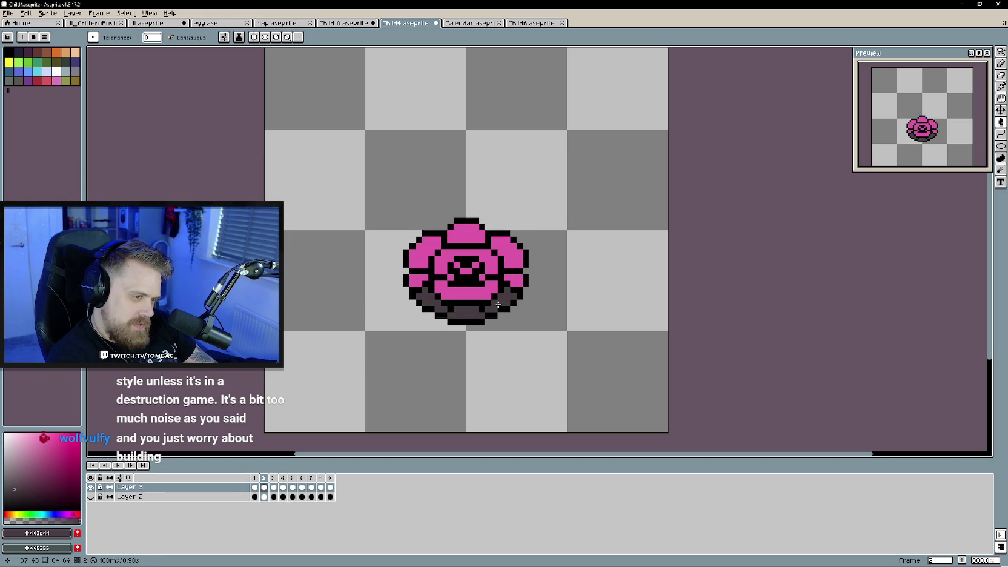
- Fill the next two frames' base rings dark grey, making the side sections pink instead
{"action": "key", "text": "Right"}
{"action": "left_click", "coordinate": [469, 315]}
{"action": "key", "text": "Right"}
{"action": "left_click", "coordinate": [468, 315]}
{"action": "left_click", "coordinate": [423, 293]}
{"action": "key", "text": "ctrl+z"}
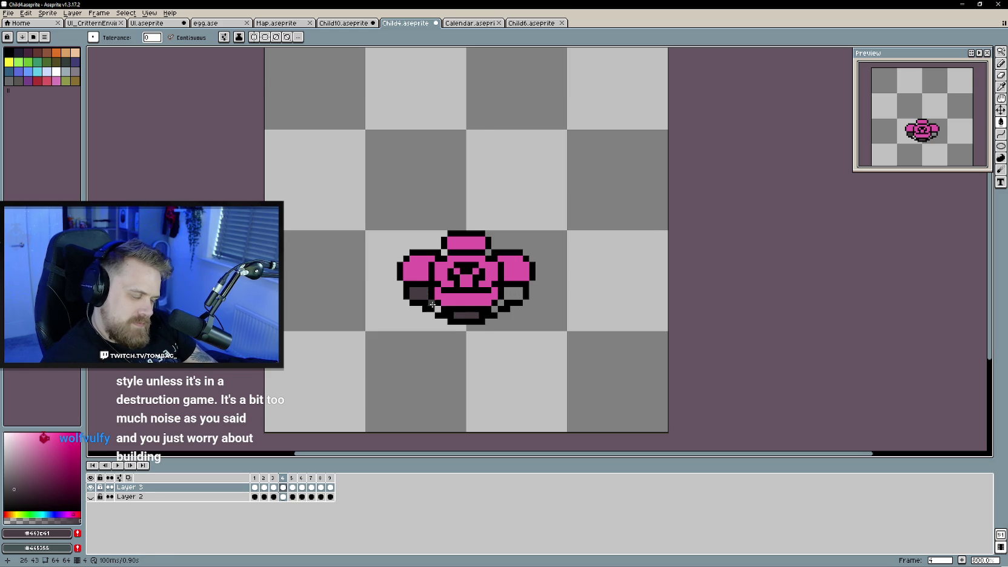
{"action": "left_click", "coordinate": [512, 270], "text": "alt"}
{"action": "left_click", "coordinate": [513, 293]}
{"action": "left_click", "coordinate": [419, 293]}
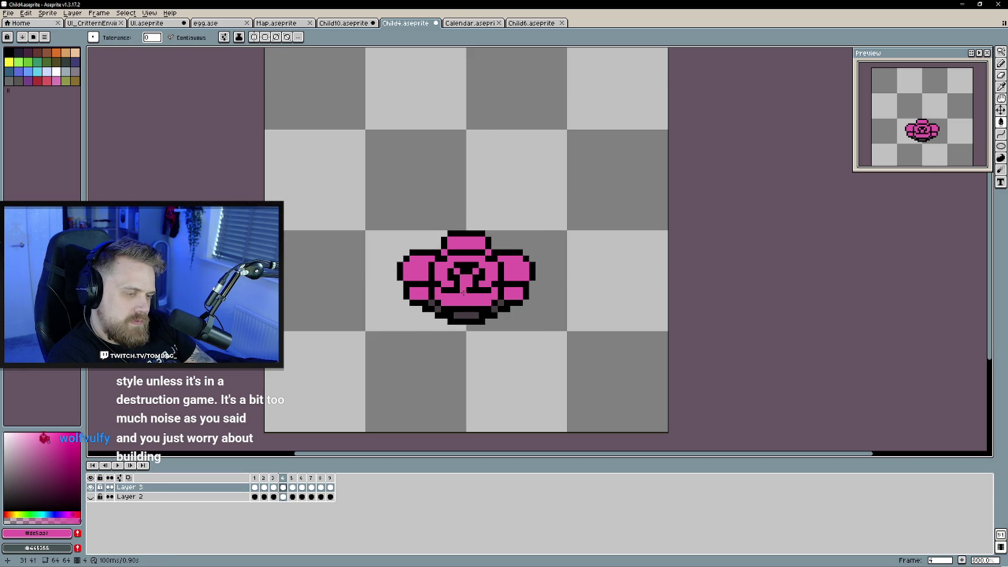
- Step back through the frames and sample the dark grey base colour
{"action": "key", "text": "Right"}
{"action": "key", "text": "Left"}
{"action": "key", "text": "Left"}
{"action": "key", "text": "Right"}
{"action": "key", "text": "Left"}
{"action": "key", "text": "Left"}
{"action": "left_click", "coordinate": [461, 316], "text": "alt"}
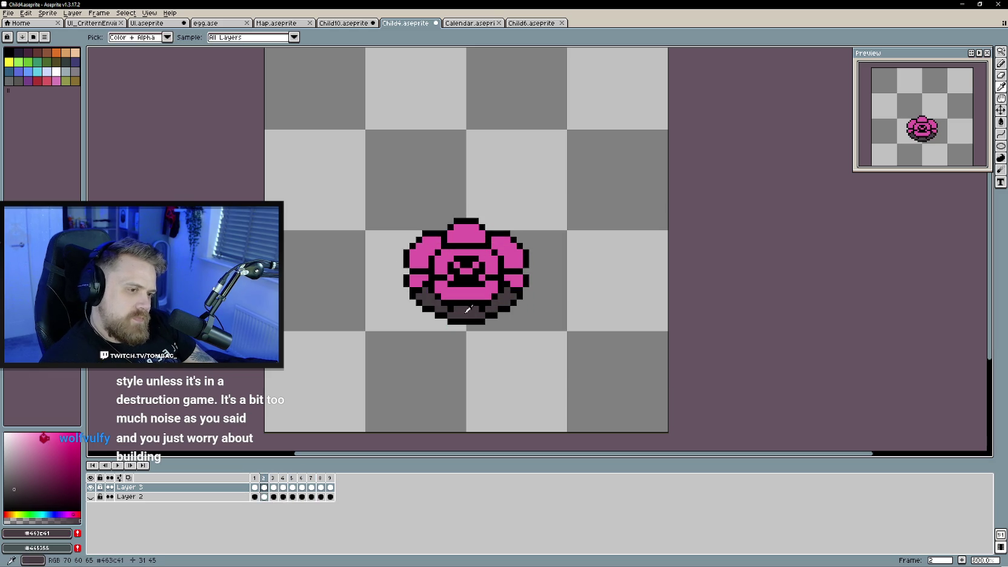
- Fill the base sections dark grey on frames 8 and 9, then return to the first frame
{"action": "key", "text": "Right"}
{"action": "key", "text": "Right"}
{"action": "key", "text": "Right"}
{"action": "key", "text": "Right"}
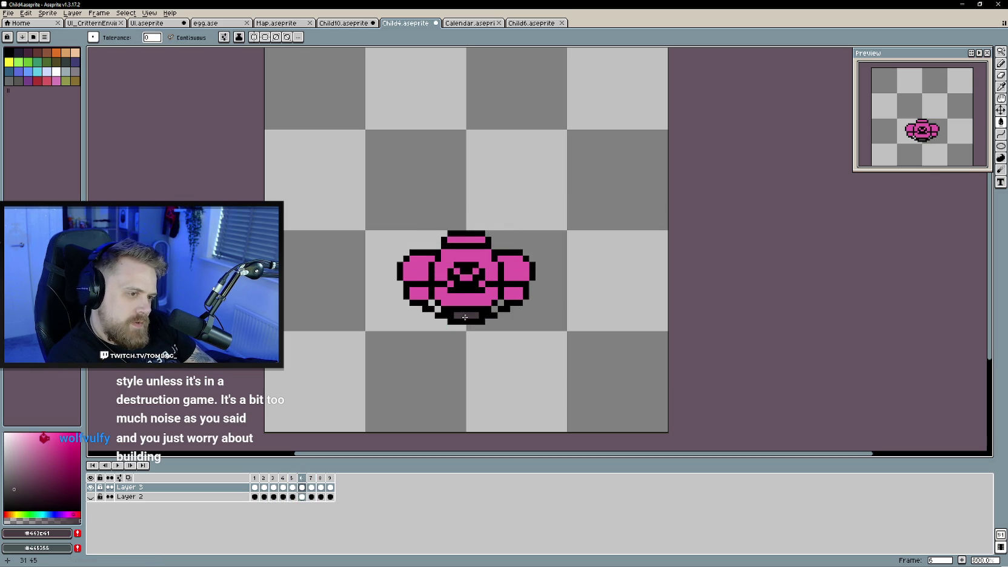
{"action": "key", "text": "Right"}
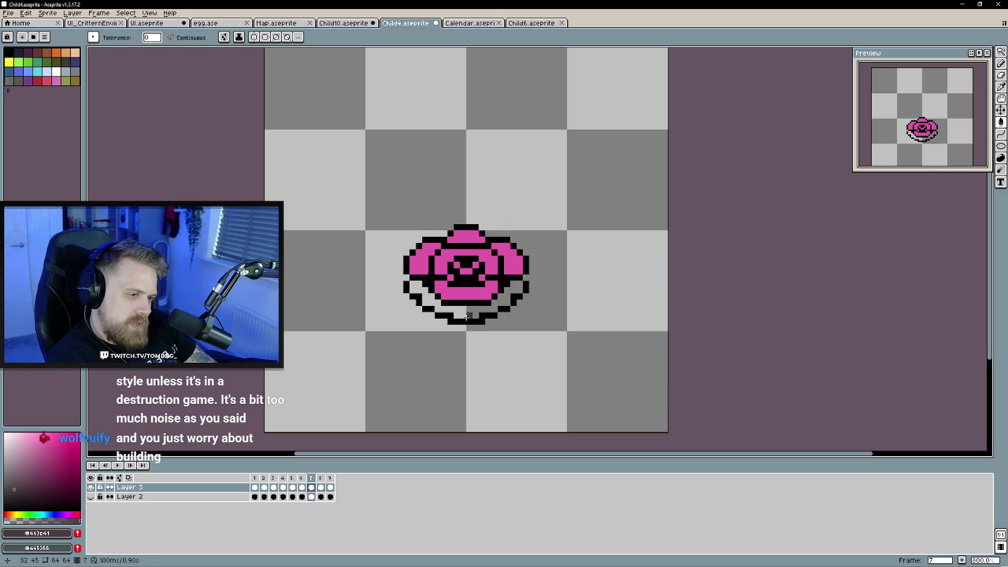
{"action": "key", "text": "Right"}
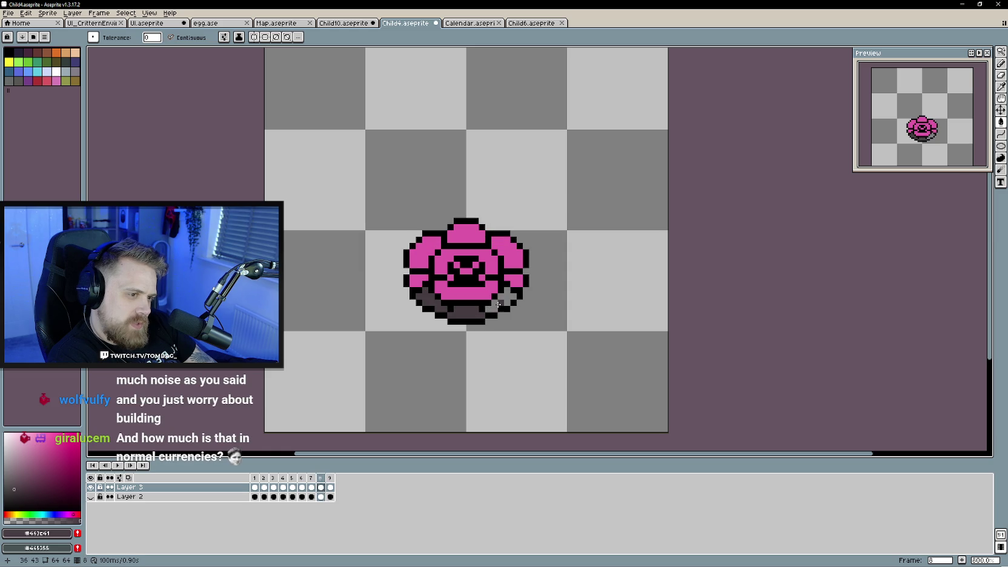
{"action": "left_click", "coordinate": [494, 303]}
{"action": "key", "text": "Right"}
{"action": "left_click", "coordinate": [431, 301]}
{"action": "left_click", "coordinate": [466, 312]}
{"action": "left_click", "coordinate": [500, 305]}
{"action": "key", "text": "Right"}
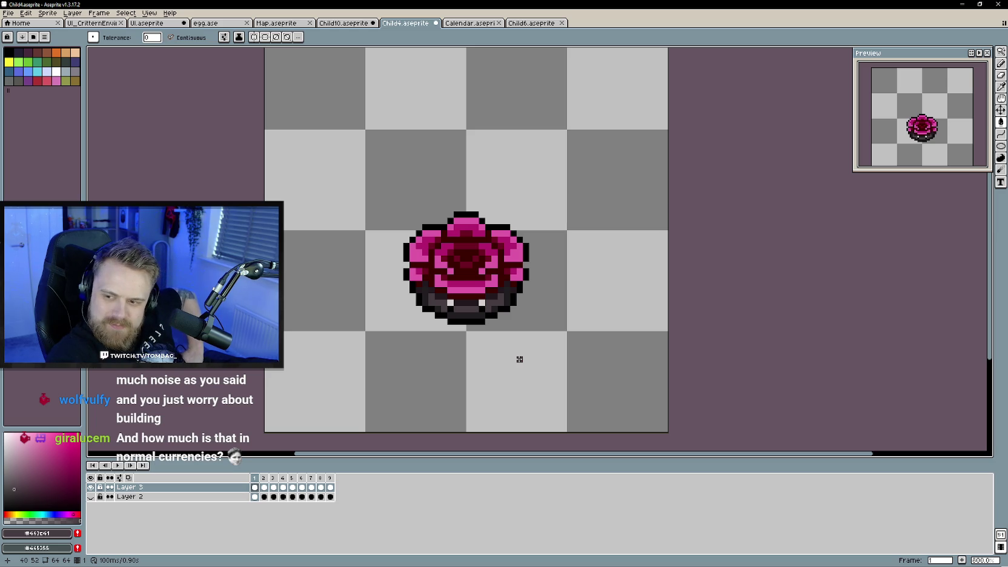
- Compare frames, then eyedrop near-black #211c20 and light grey #d6cfcf from frame 1
{"action": "key", "text": "Right"}
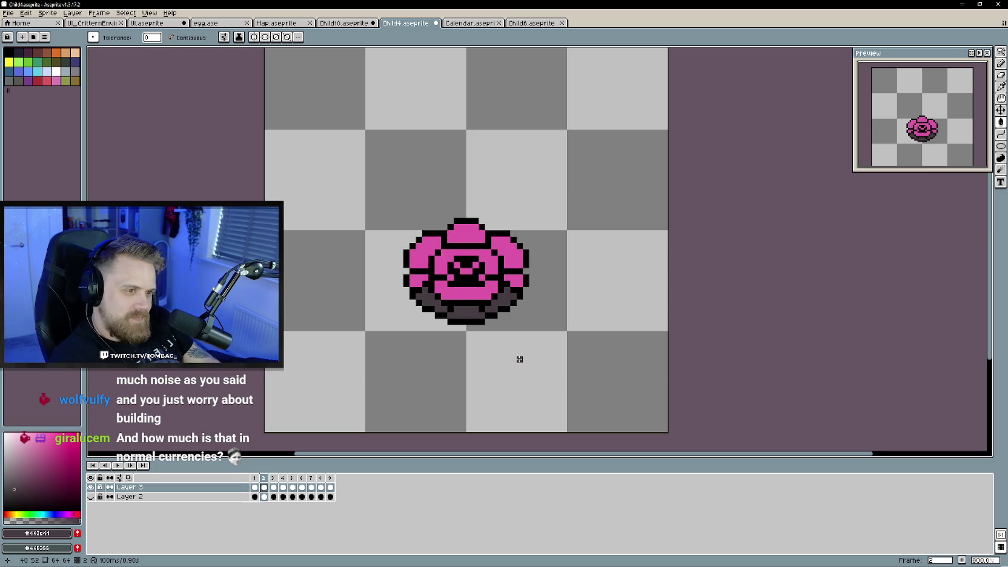
{"action": "key", "text": "Left"}
{"action": "key", "text": "i"}
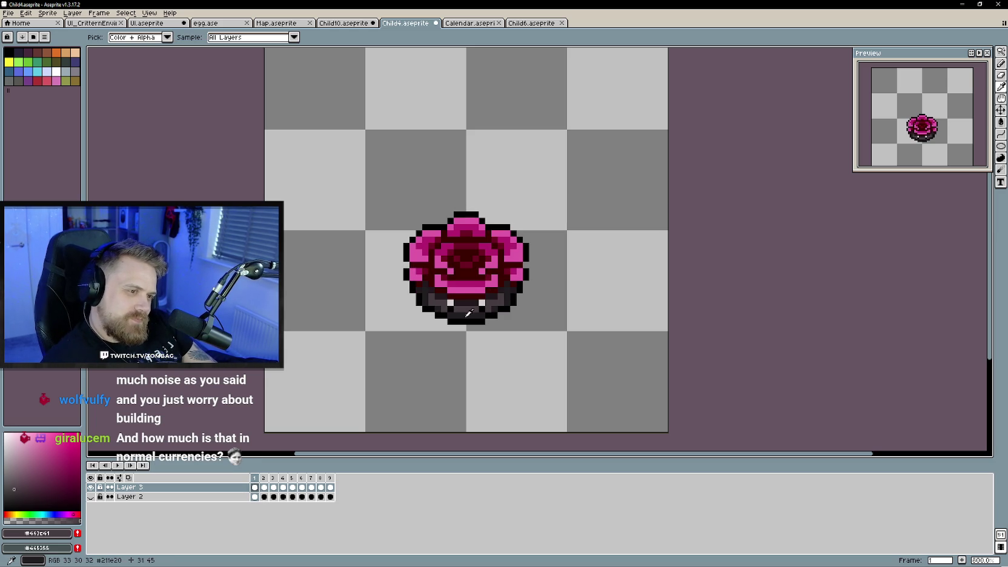
{"action": "left_click", "coordinate": [469, 313]}
{"action": "left_click", "coordinate": [452, 301]}
{"action": "key", "text": "g"}
- On frame 3, try filling the base light grey, undo it, and switch to the Pencil
{"action": "key", "text": "Right"}
{"action": "key", "text": "Left"}
{"action": "key", "text": "Right"}
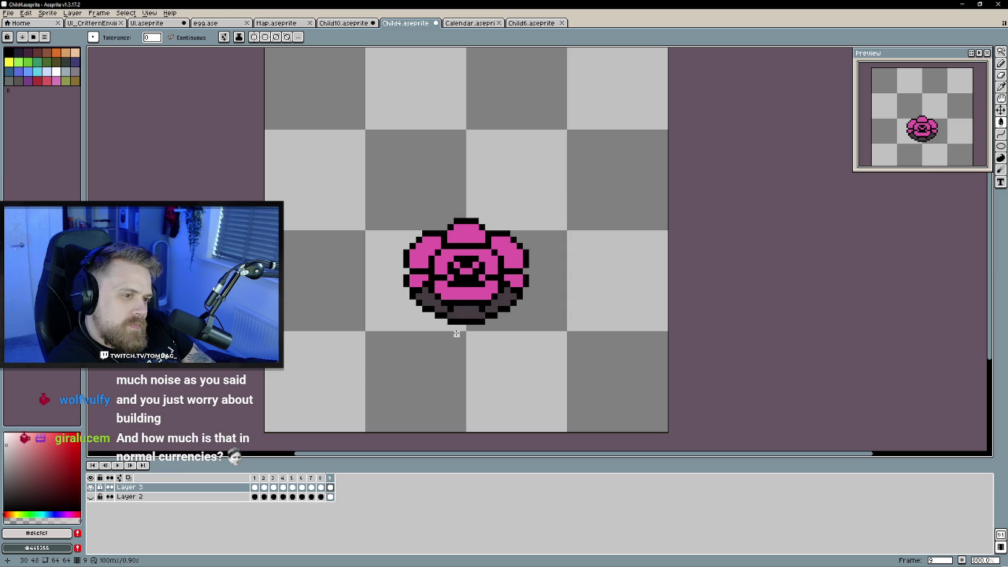
{"action": "key", "text": "Left"}
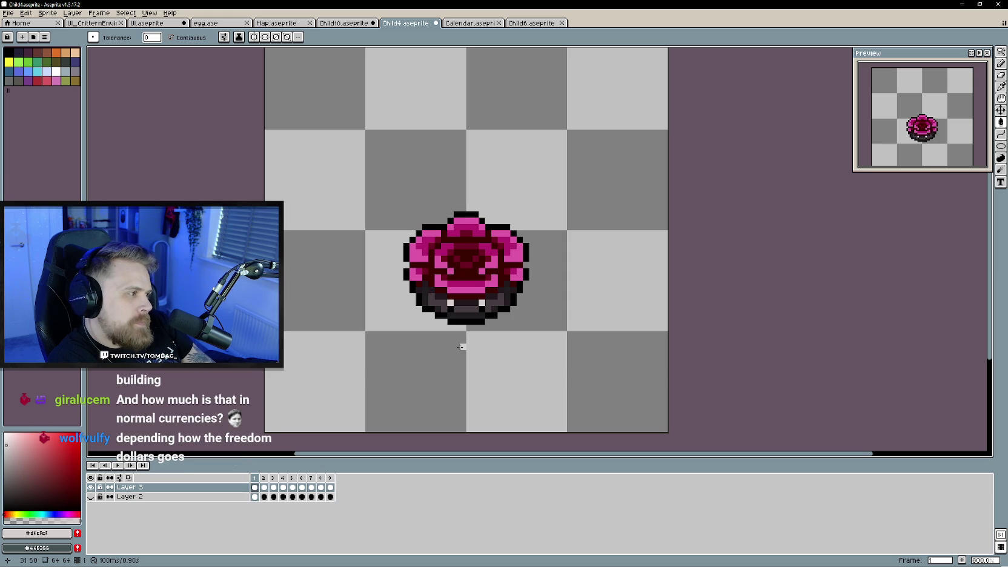
{"action": "key", "text": "Right"}
{"action": "key", "text": "Right"}
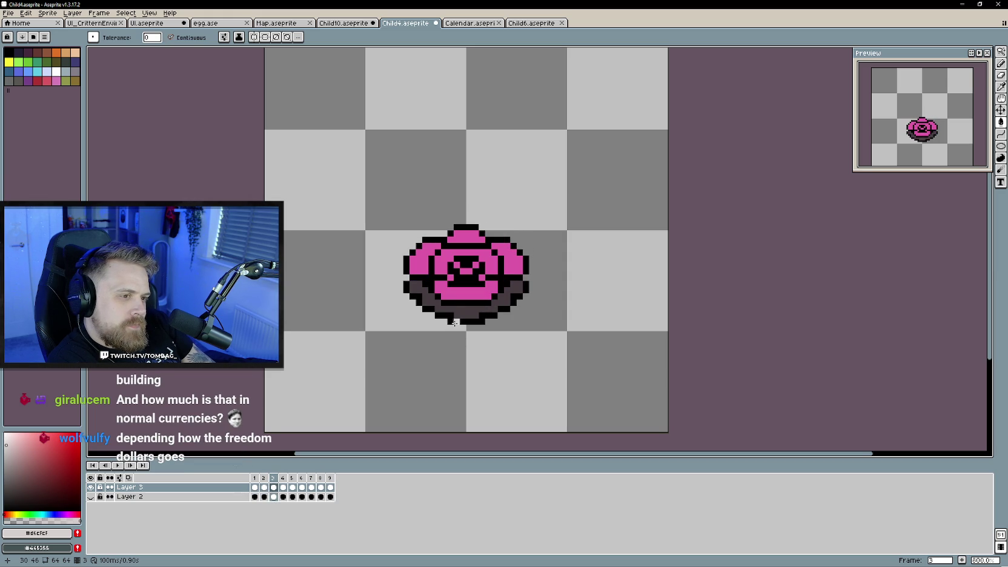
{"action": "left_click", "coordinate": [450, 310]}
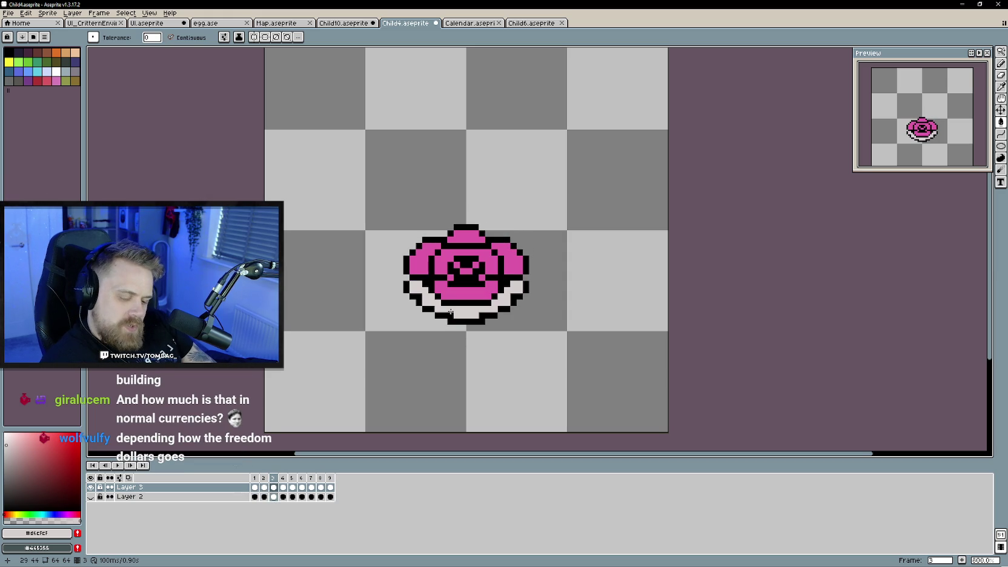
{"action": "key", "text": "b"}
{"action": "key", "text": "ctrl+z"}
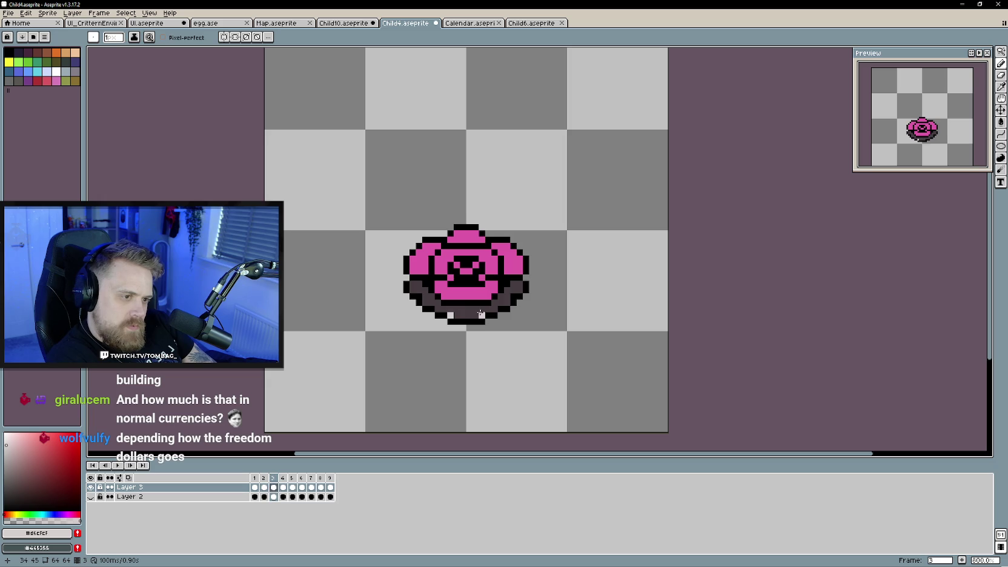
- Step through frames 4, 7 and 9, ending on frame 8
{"action": "key", "text": "Right"}
{"action": "key", "text": "Right"}
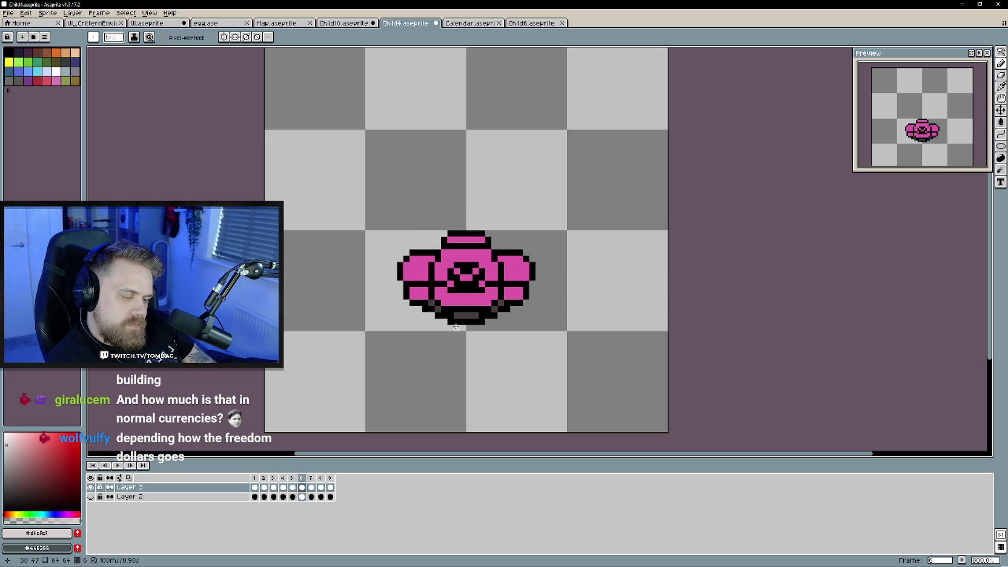
{"action": "key", "text": "Right"}
{"action": "key", "text": "Right"}
{"action": "key", "text": "Right"}
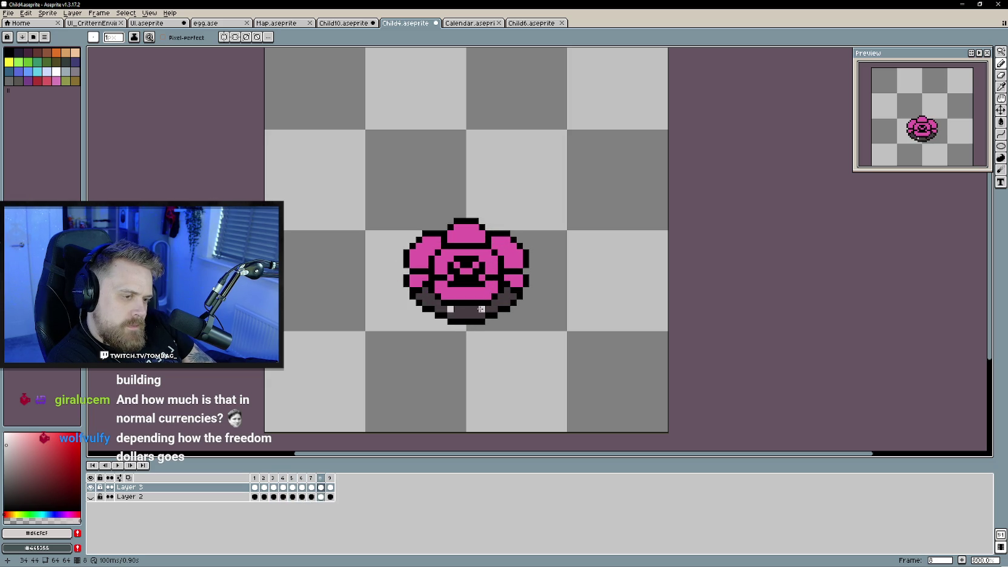
{"action": "key", "text": "Right"}
{"action": "key", "text": "Left"}
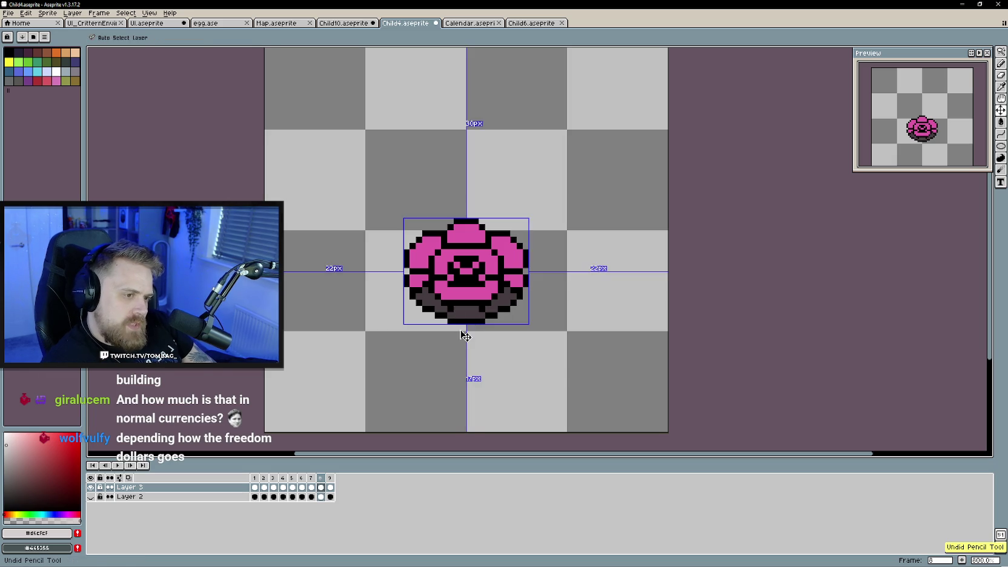
- Play the animation from frame 9 to check the teeth, stopping on frame 1
{"action": "key", "text": "Right"}
{"action": "key", "text": "Return"}
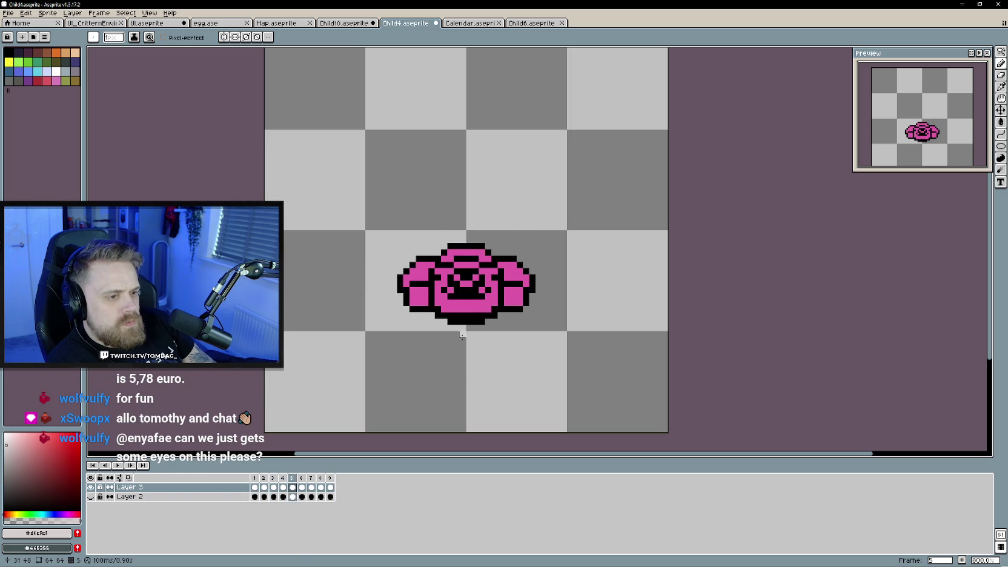
{"action": "left_click", "coordinate": [117, 465]}
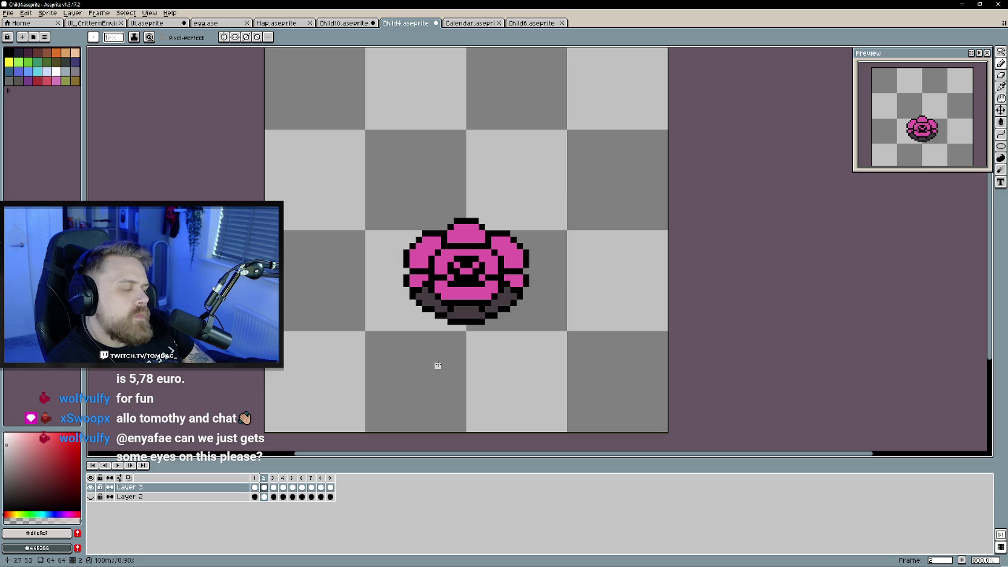
- Sample dark grey #463c41 and paint over frame 7's two white base pixels
{"action": "key", "text": "Right"}
{"action": "key", "text": "Left"}
{"action": "key", "text": "Right"}
{"action": "key", "text": "i"}
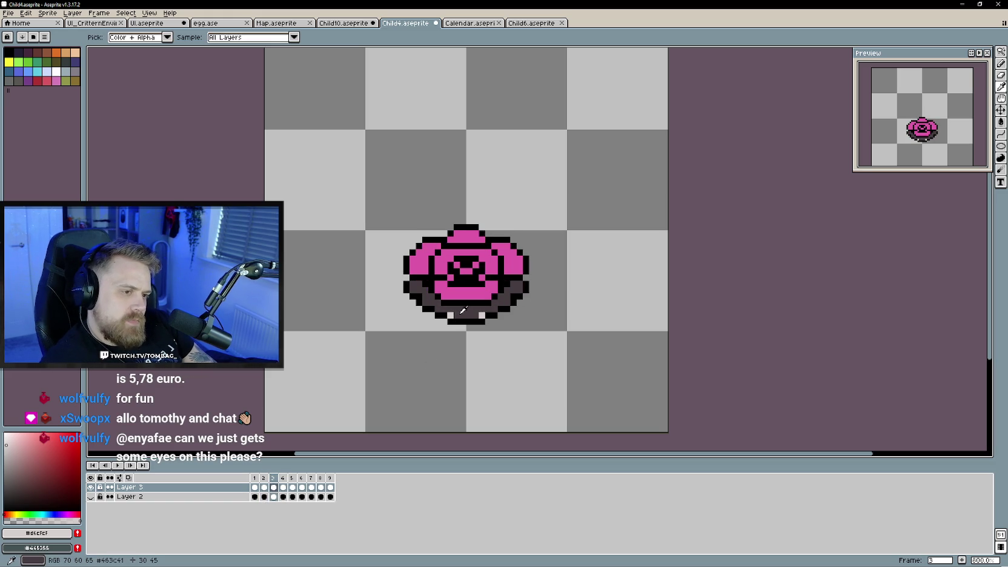
{"action": "left_click", "coordinate": [462, 310], "text": "alt"}
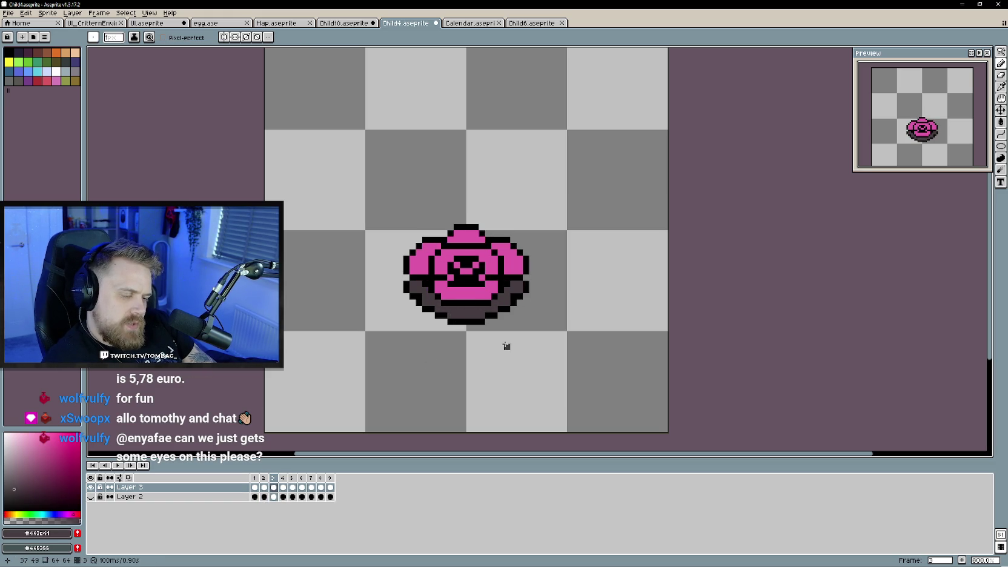
{"action": "key", "text": "Right"}
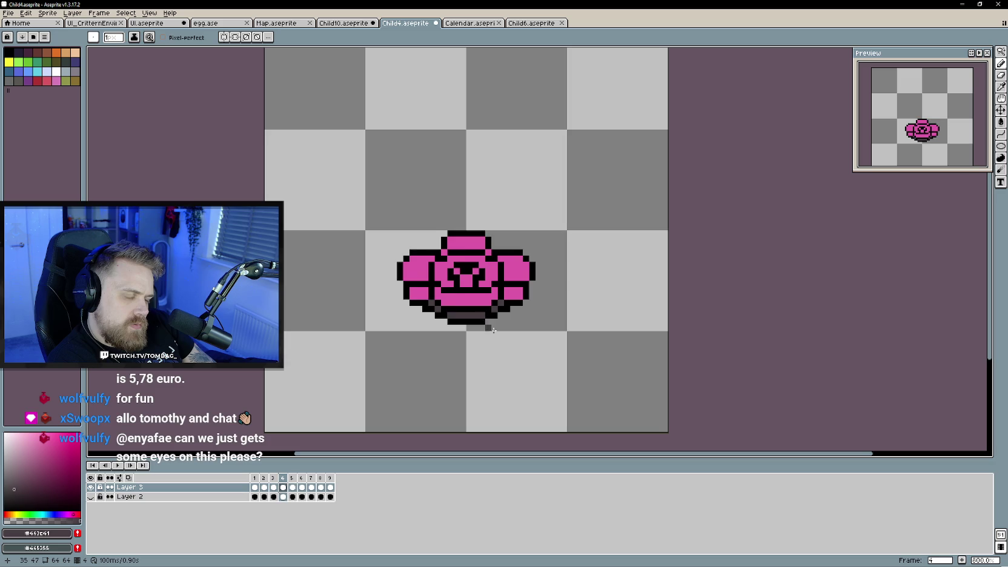
{"action": "key", "text": "Right"}
{"action": "key", "text": "Right"}
{"action": "key", "text": "Right"}
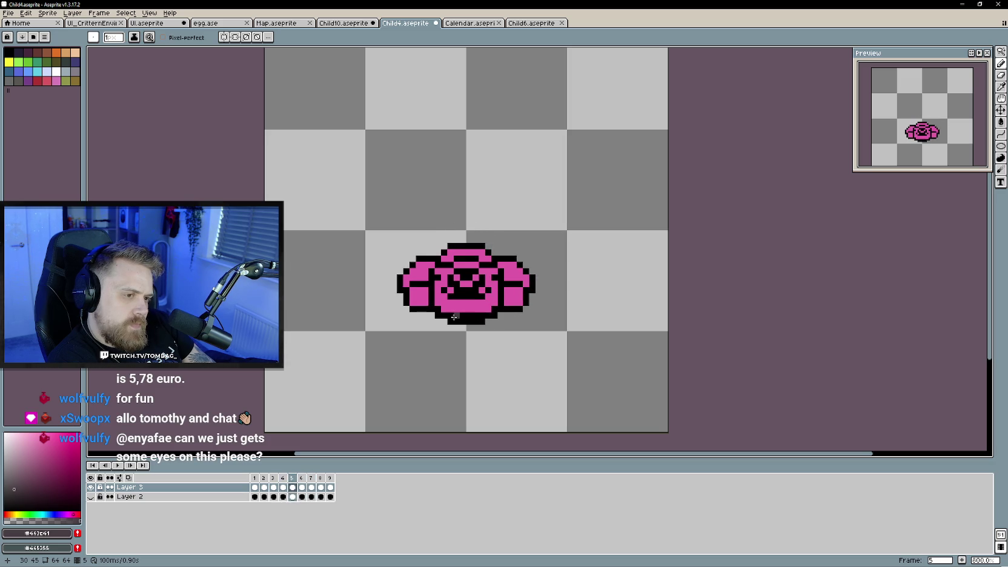
{"action": "left_click_drag", "start_coordinate": [451, 315], "coordinate": [482, 316]}
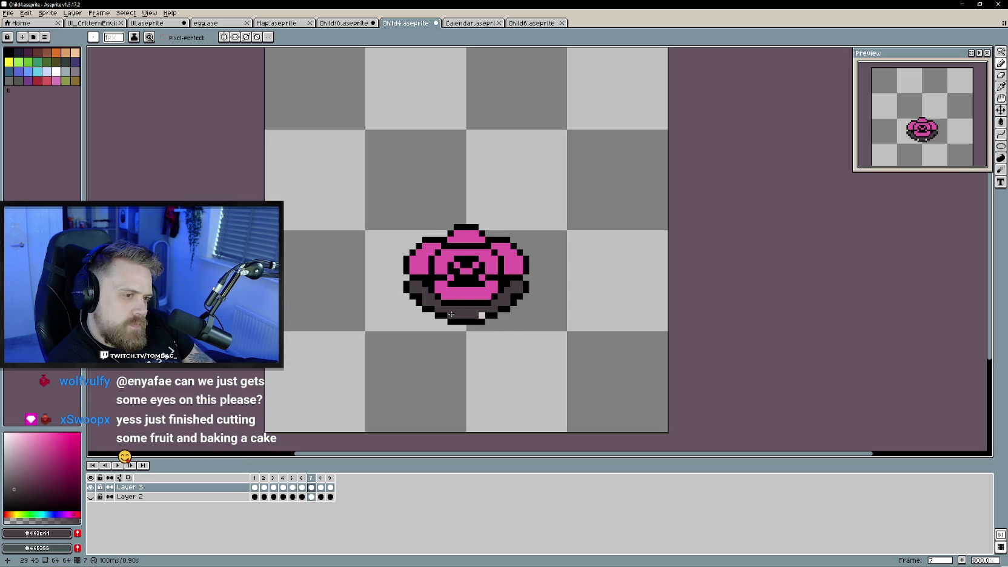
- Step between frames 6 and 8, then play and stop the flower animation
{"action": "key", "text": "Right"}
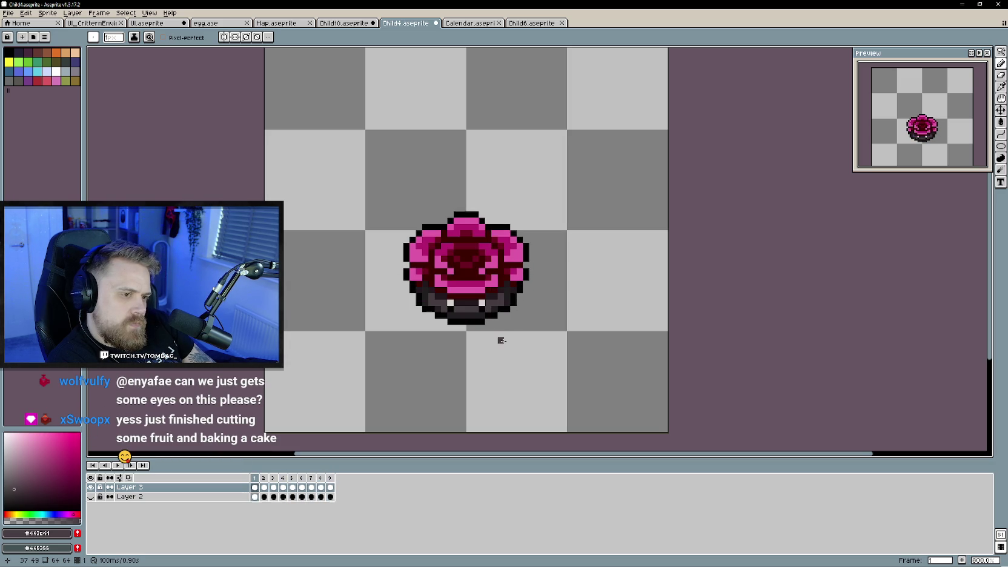
{"action": "key", "text": "Left"}
{"action": "key", "text": "Left"}
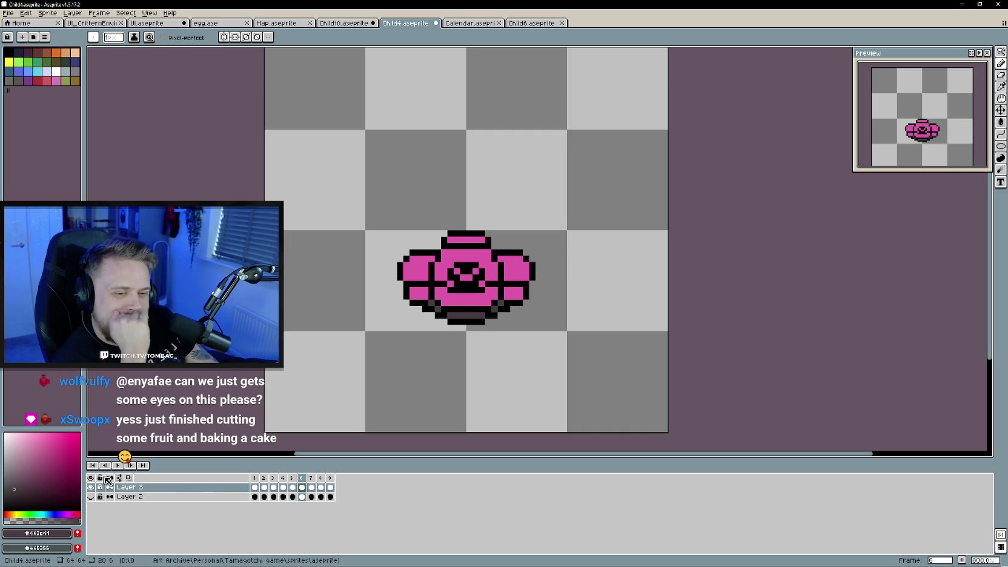
{"action": "left_click", "coordinate": [114, 465]}
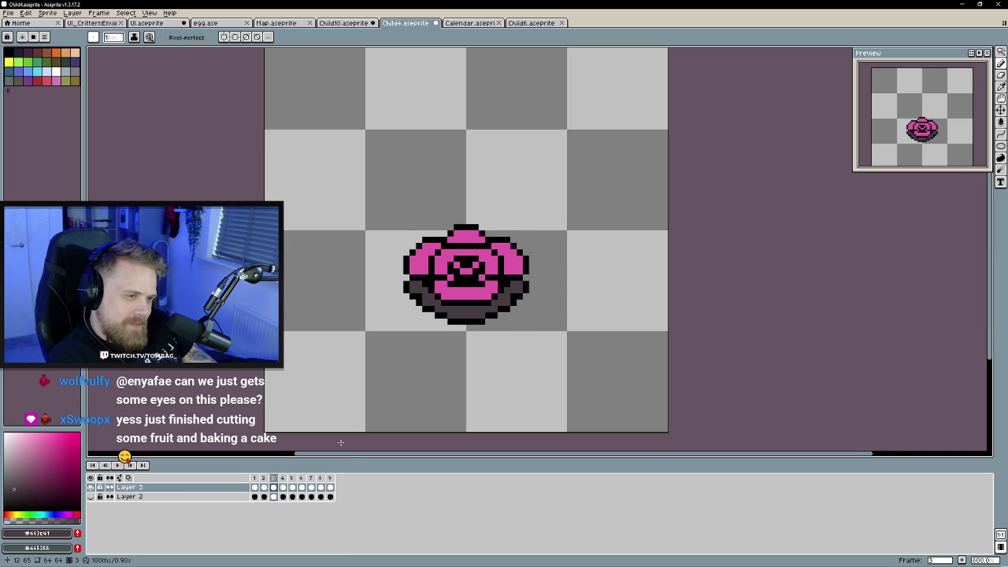
{"action": "key", "text": "Return"}
- Pick the dark red and shade frame 2's outline below the top petal, petal and face
{"action": "key", "text": "i"}
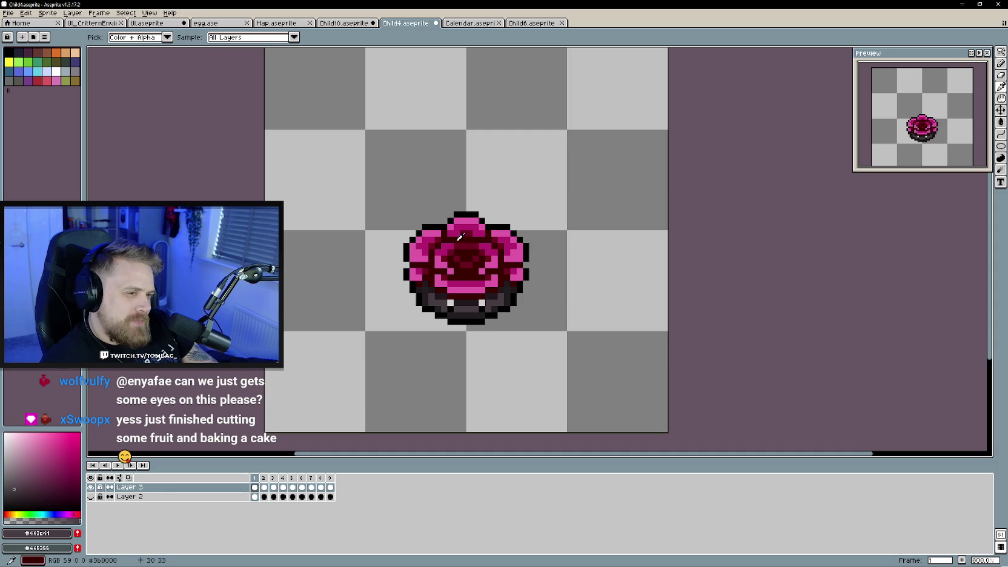
{"action": "left_click", "coordinate": [448, 254]}
{"action": "key", "text": "b"}
{"action": "key", "text": "Right"}
{"action": "left_click_drag", "start_coordinate": [446, 243], "coordinate": [485, 244]}
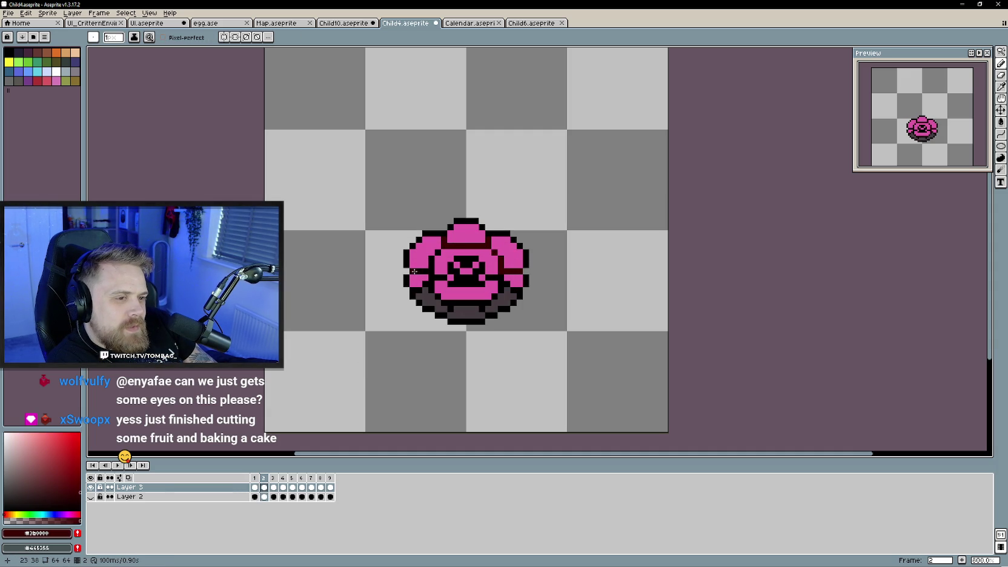
{"action": "left_click", "coordinate": [443, 277]}
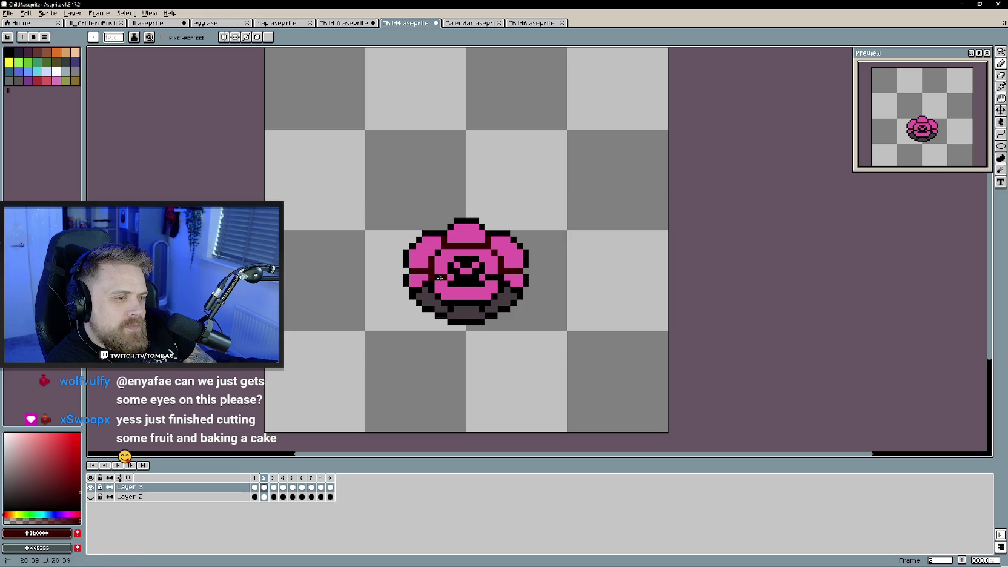
{"action": "left_click_drag", "start_coordinate": [451, 265], "coordinate": [475, 273]}
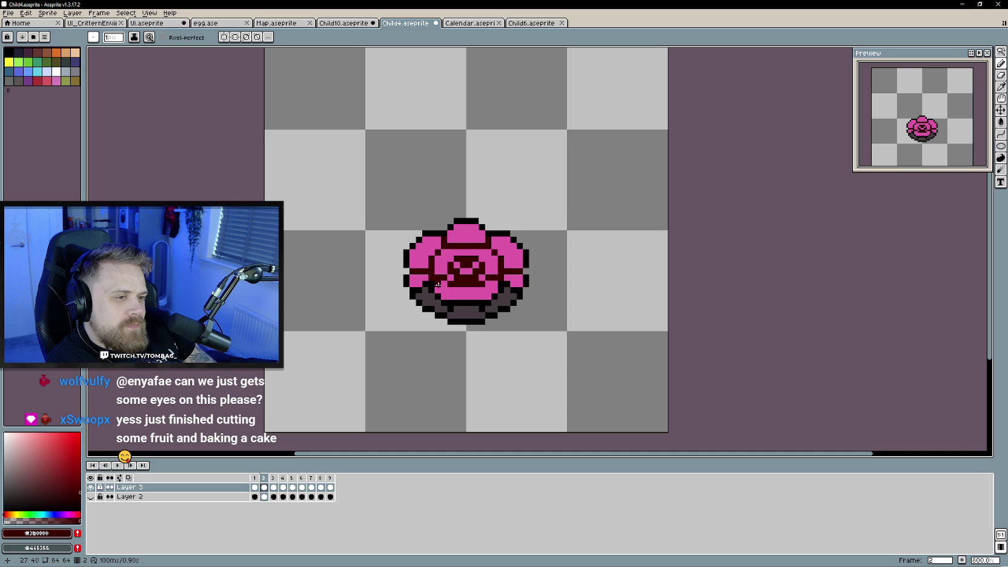
- Add dark red pixels below the face and along the bottom, undo a stray row, and shade the top row
{"action": "left_click", "coordinate": [438, 295]}
{"action": "left_click", "coordinate": [464, 291]}
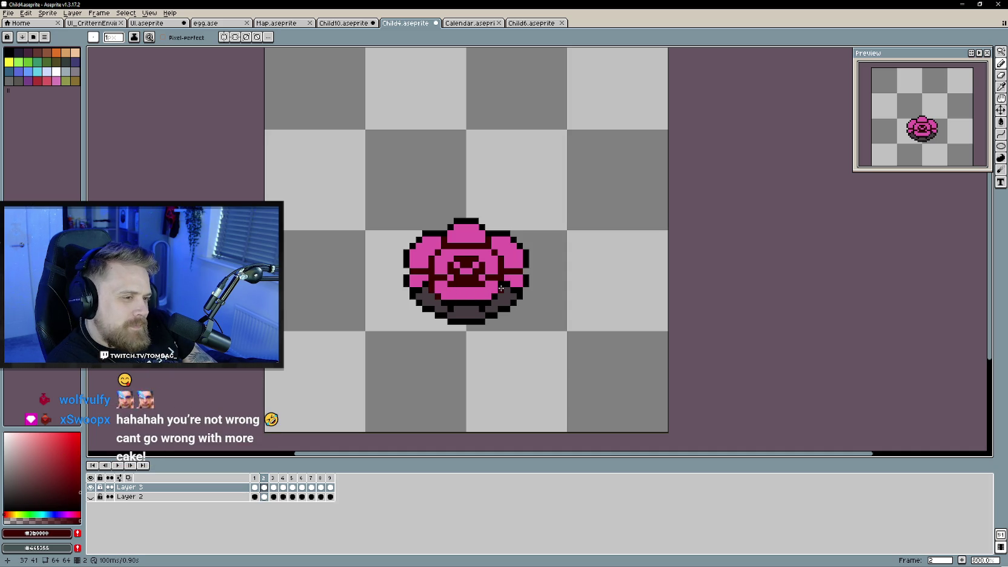
{"action": "left_click", "coordinate": [488, 301]}
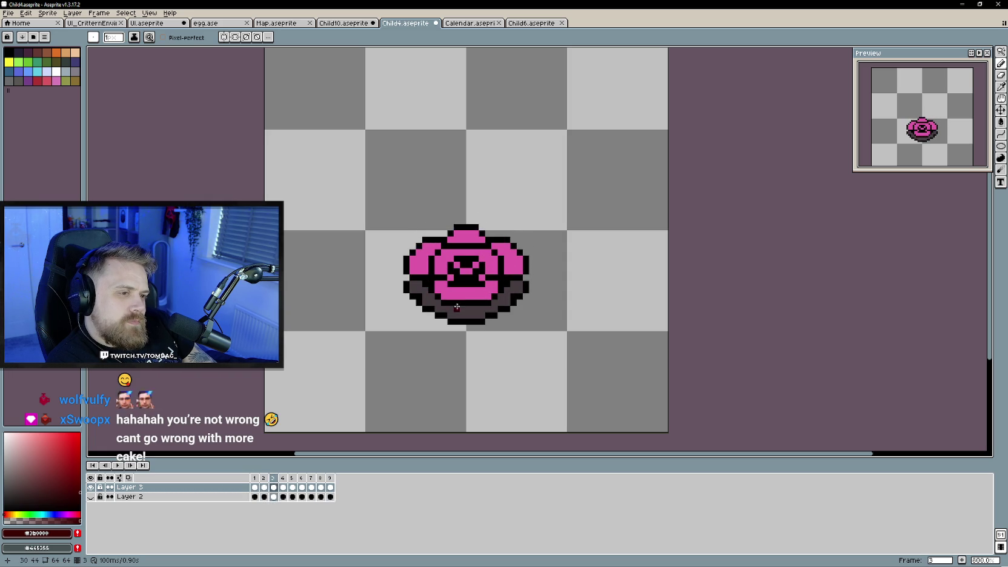
{"action": "left_click_drag", "start_coordinate": [446, 302], "coordinate": [491, 301]}
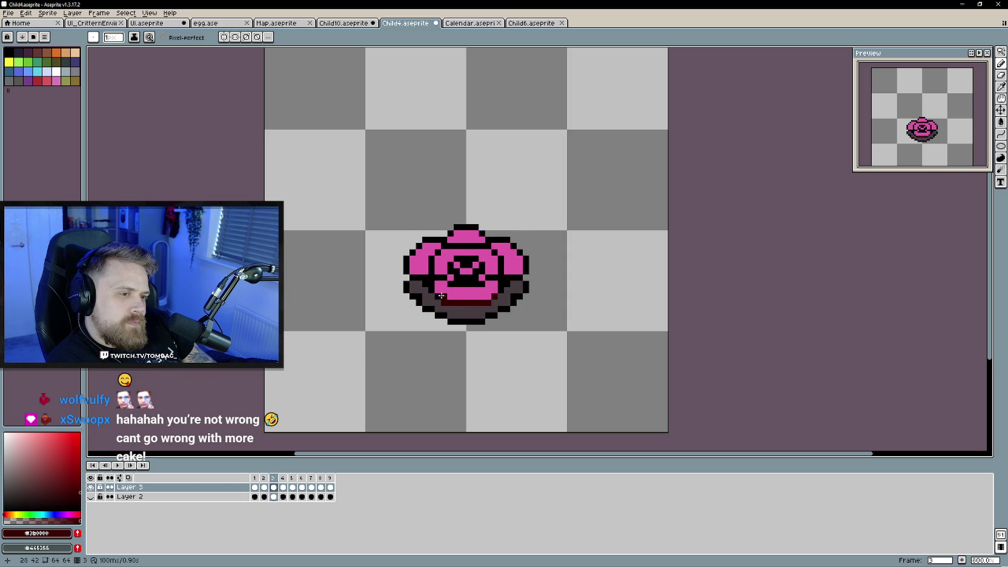
{"action": "key", "text": "ctrl+z"}
{"action": "mouse_move", "coordinate": [445, 278]}
{"action": "left_mouse_down"}
{"action": "mouse_move", "coordinate": [411, 277]}
{"action": "mouse_move", "coordinate": [482, 284]}
{"action": "left_mouse_up"}
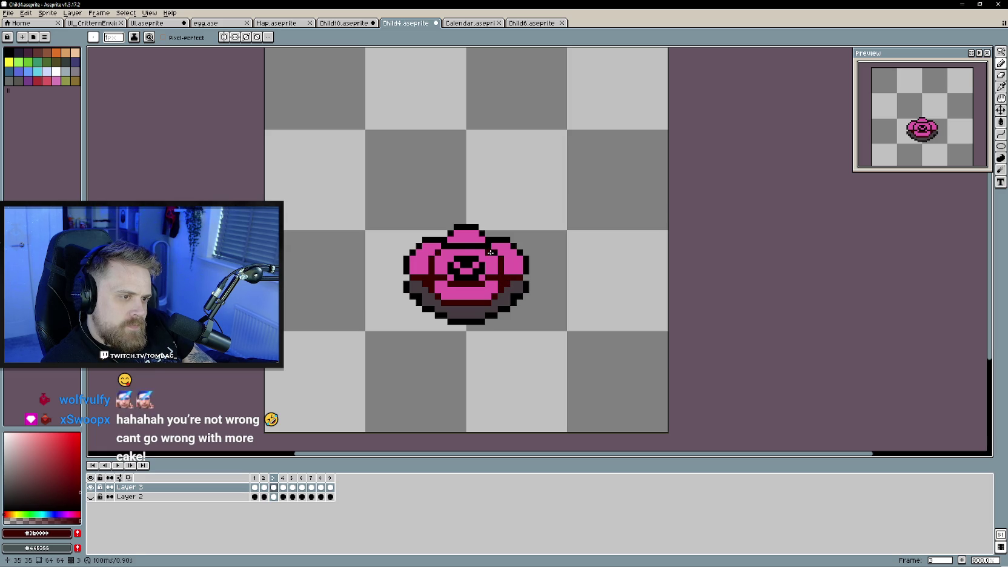
{"action": "left_click_drag", "start_coordinate": [487, 247], "coordinate": [449, 247]}
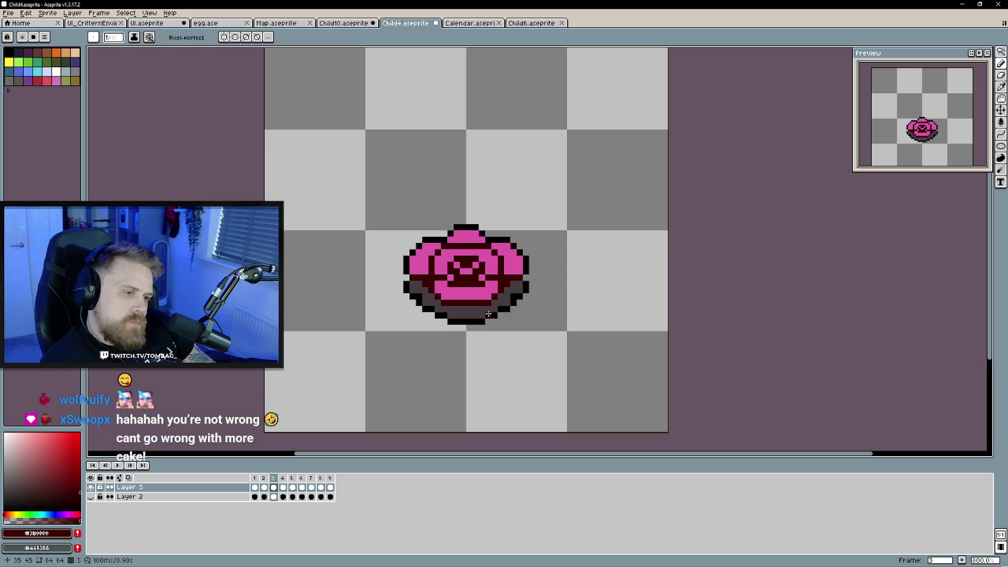
{"action": "key", "text": "Right"}
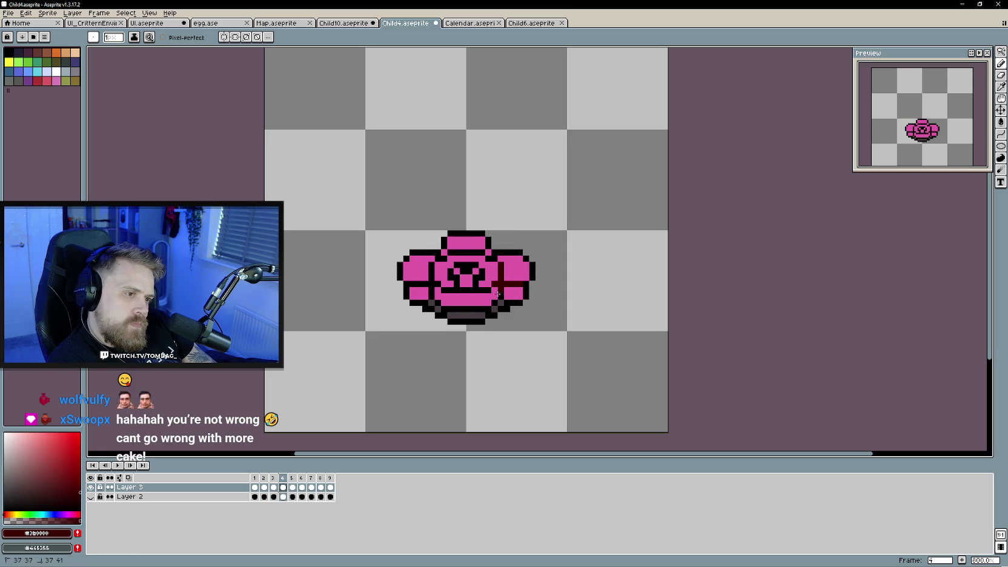
- Recolour frame 4's outline left of the centre and the top of the centre dark red
{"action": "left_click_drag", "start_coordinate": [432, 298], "coordinate": [432, 263]}
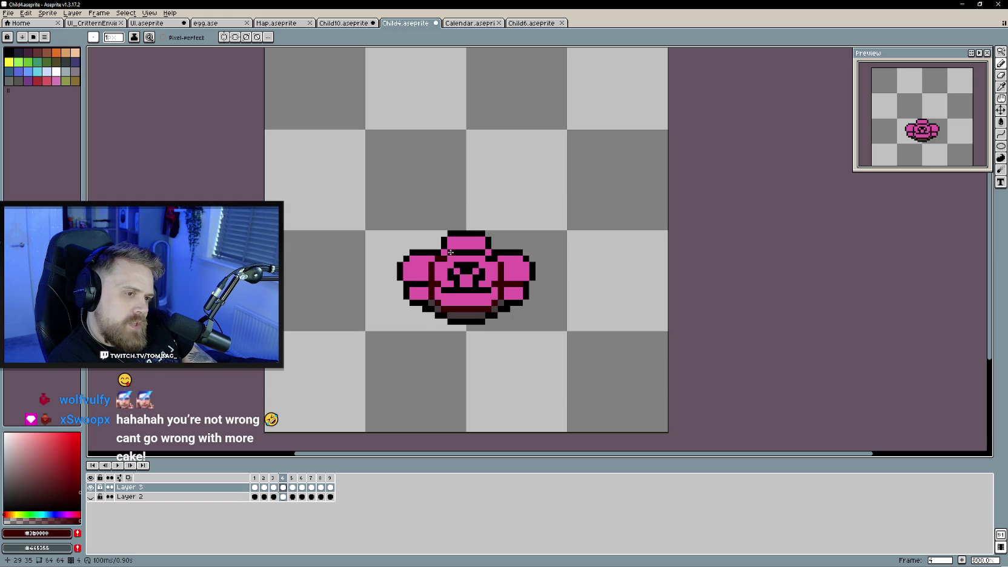
{"action": "mouse_move", "coordinate": [476, 264]}
{"action": "left_mouse_down"}
{"action": "mouse_move", "coordinate": [456, 265]}
{"action": "mouse_move", "coordinate": [470, 290]}
{"action": "left_mouse_up"}
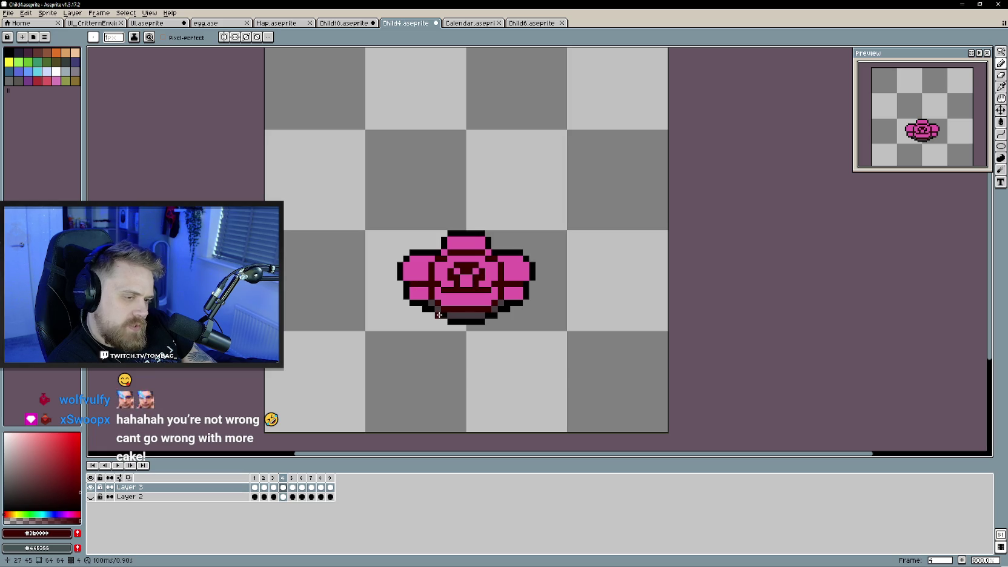
{"action": "key", "text": "Right"}
- Shade frame 5's centre, bottom row and top dark red, then bucket-fill frame 6's centre
{"action": "mouse_move", "coordinate": [480, 294]}
{"action": "left_mouse_down"}
{"action": "mouse_move", "coordinate": [462, 295]}
{"action": "mouse_move", "coordinate": [476, 285]}
{"action": "mouse_move", "coordinate": [469, 271]}
{"action": "mouse_move", "coordinate": [457, 280]}
{"action": "mouse_move", "coordinate": [500, 278]}
{"action": "left_mouse_up"}
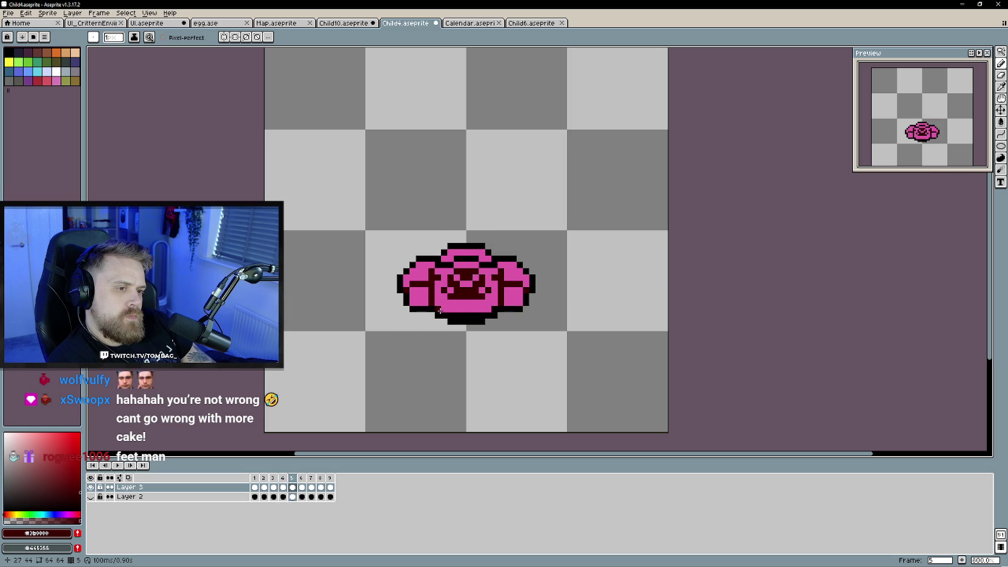
{"action": "left_click_drag", "start_coordinate": [482, 316], "coordinate": [457, 315]}
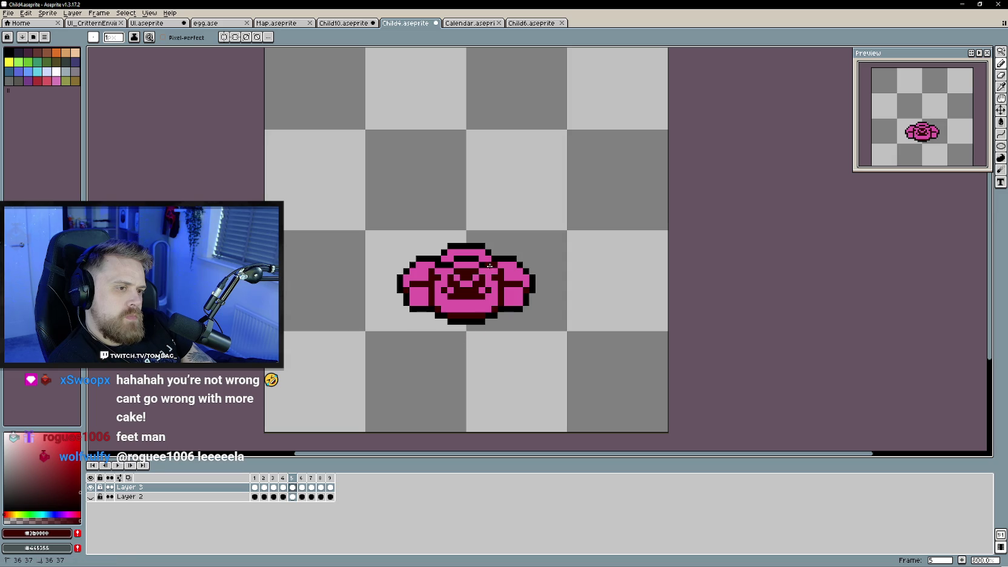
{"action": "left_click_drag", "start_coordinate": [449, 264], "coordinate": [443, 265]}
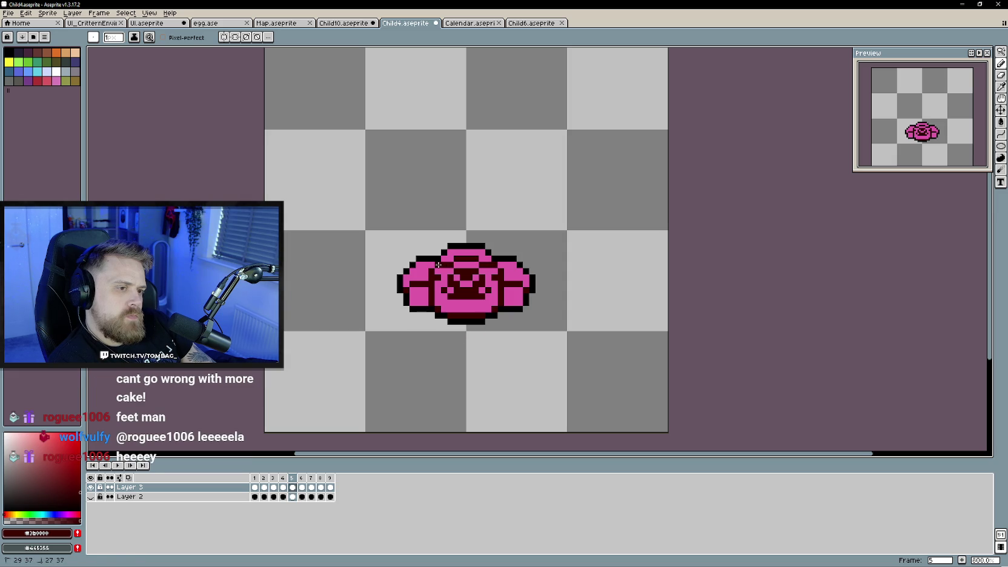
{"action": "key", "text": "Right"}
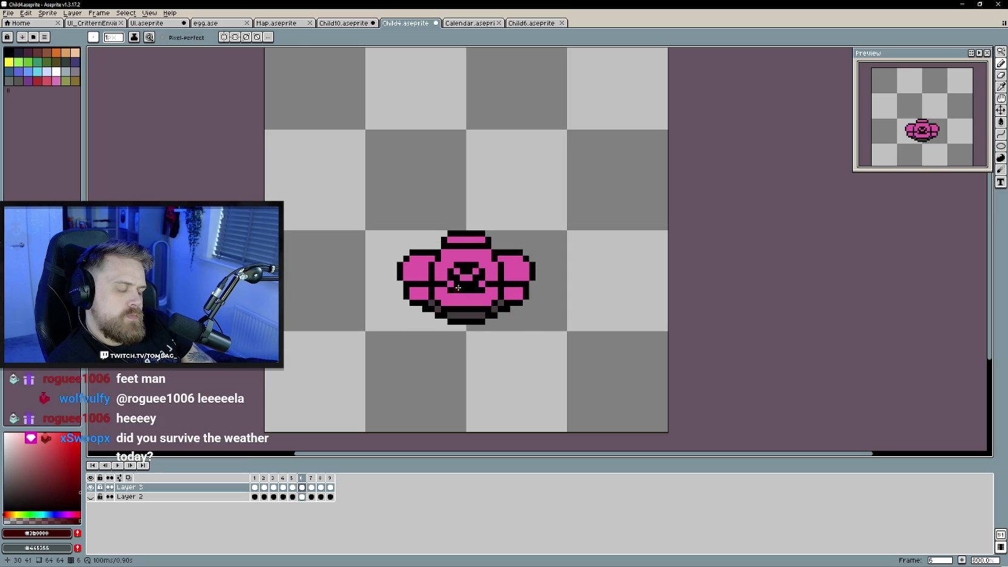
{"action": "key", "text": "g"}
{"action": "left_click", "coordinate": [466, 273]}
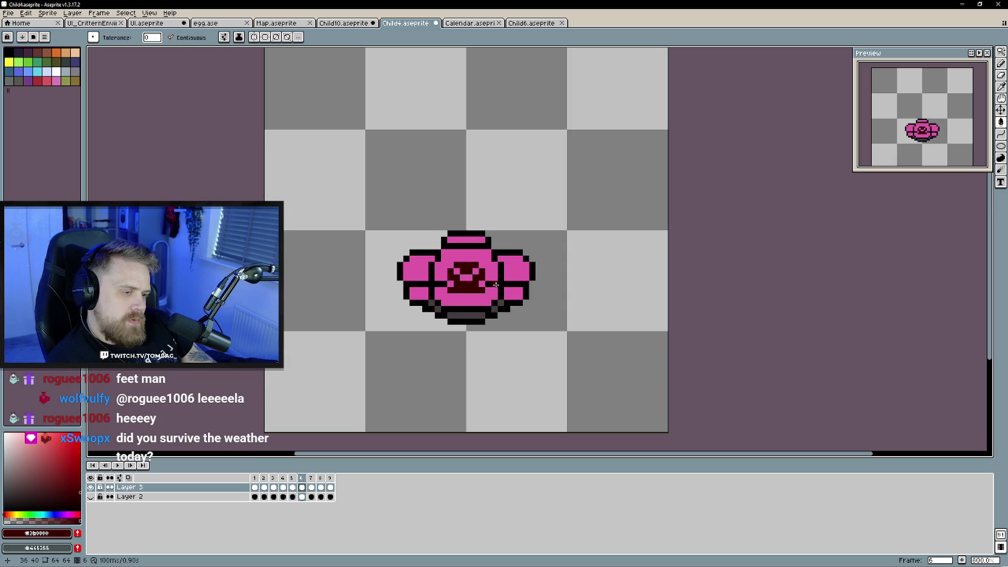
- Add dark red strokes to frame 6, then fill frame 7's centre and shade its bottom edge
{"action": "key", "text": "b"}
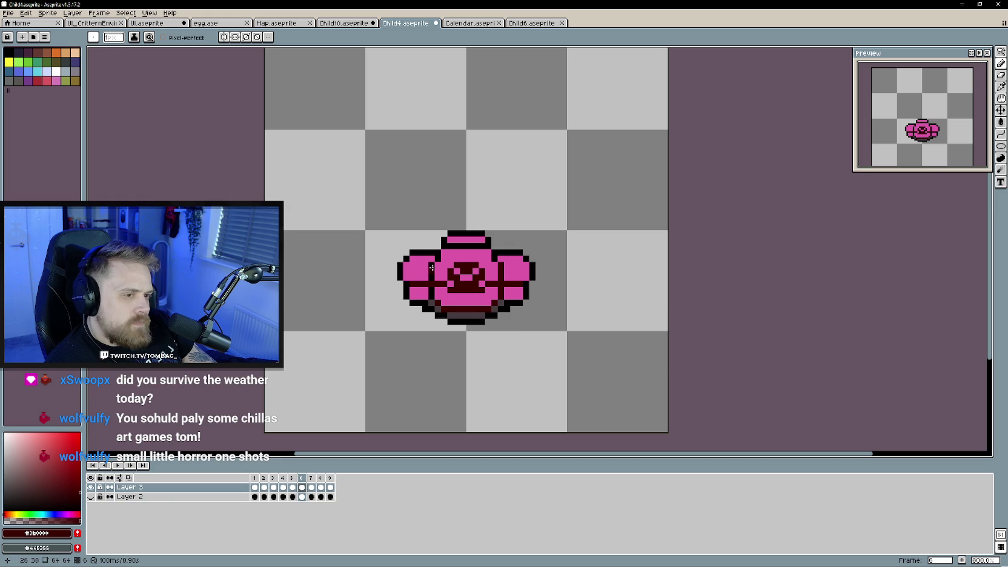
{"action": "left_click", "coordinate": [451, 247]}
{"action": "left_click_drag", "start_coordinate": [483, 246], "coordinate": [494, 257]}
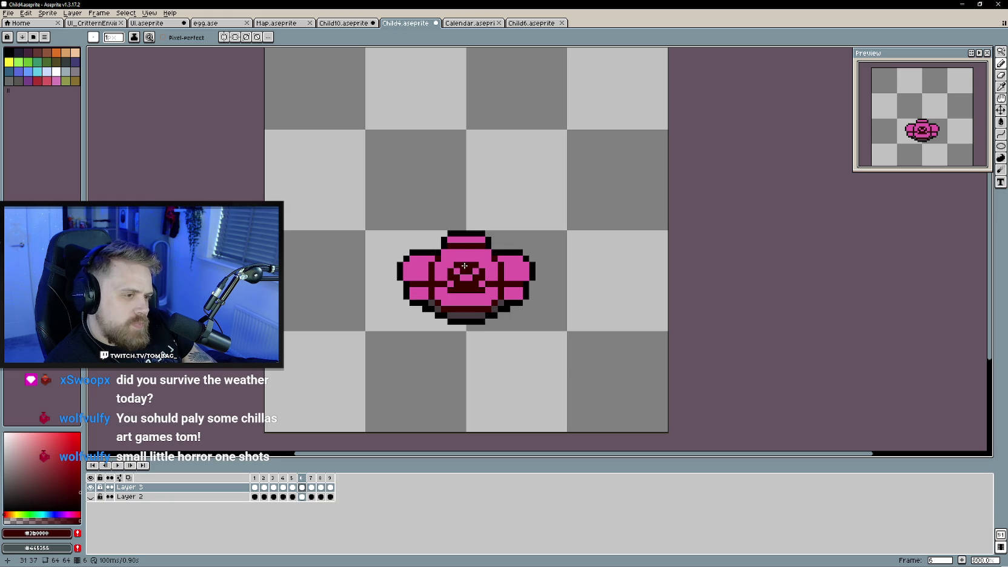
{"action": "key", "text": "Right"}
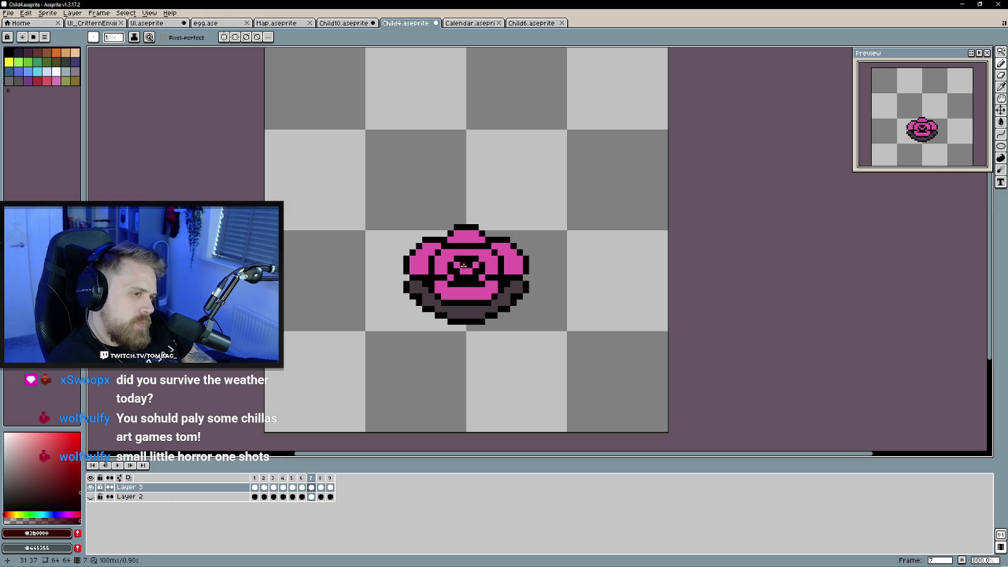
{"action": "mouse_move", "coordinate": [465, 246]}
{"action": "left_mouse_down"}
{"action": "mouse_move", "coordinate": [476, 246]}
{"action": "mouse_move", "coordinate": [431, 259]}
{"action": "left_mouse_up"}
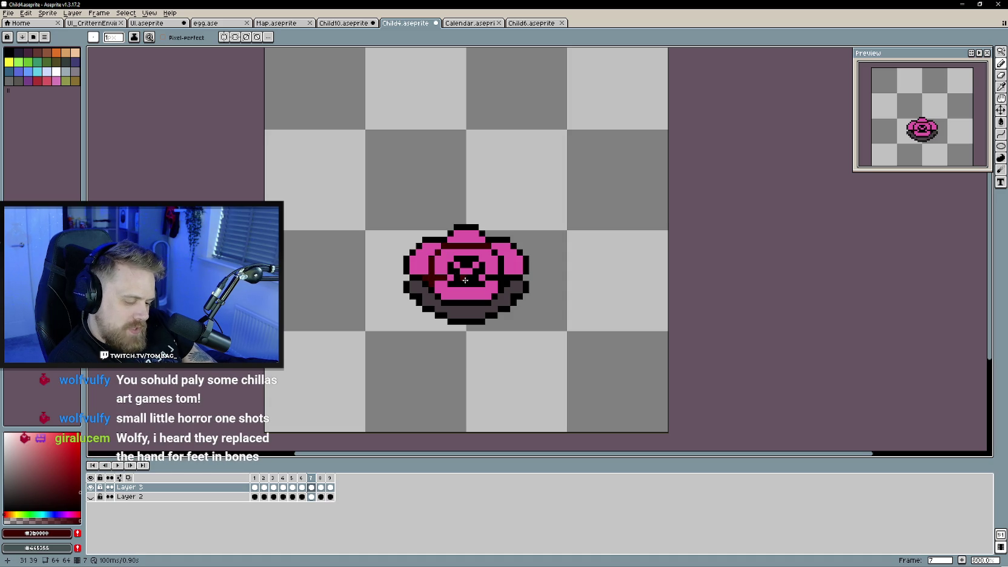
{"action": "key", "text": "g"}
{"action": "left_click", "coordinate": [460, 275]}
{"action": "key", "text": "b"}
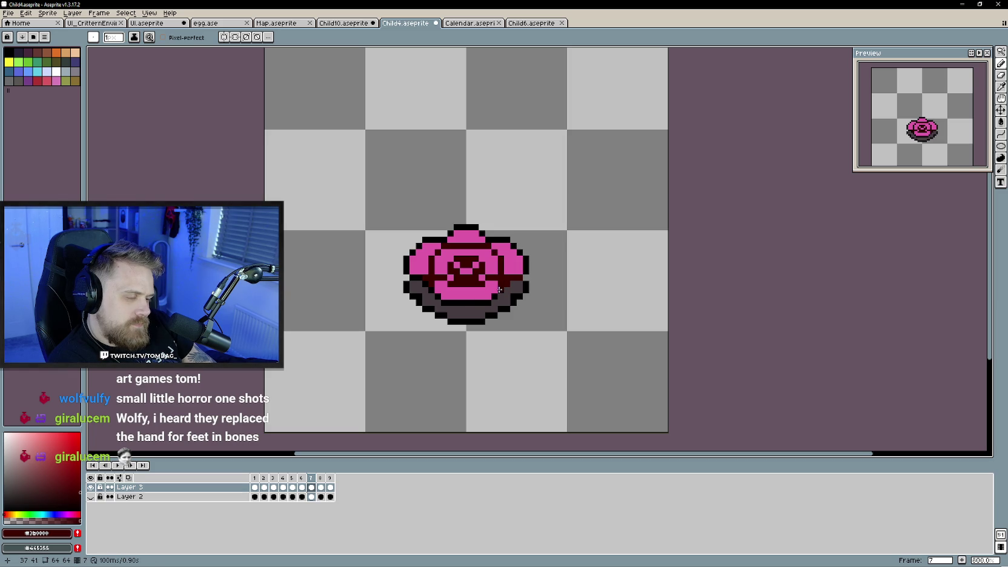
{"action": "left_click_drag", "start_coordinate": [488, 302], "coordinate": [456, 301]}
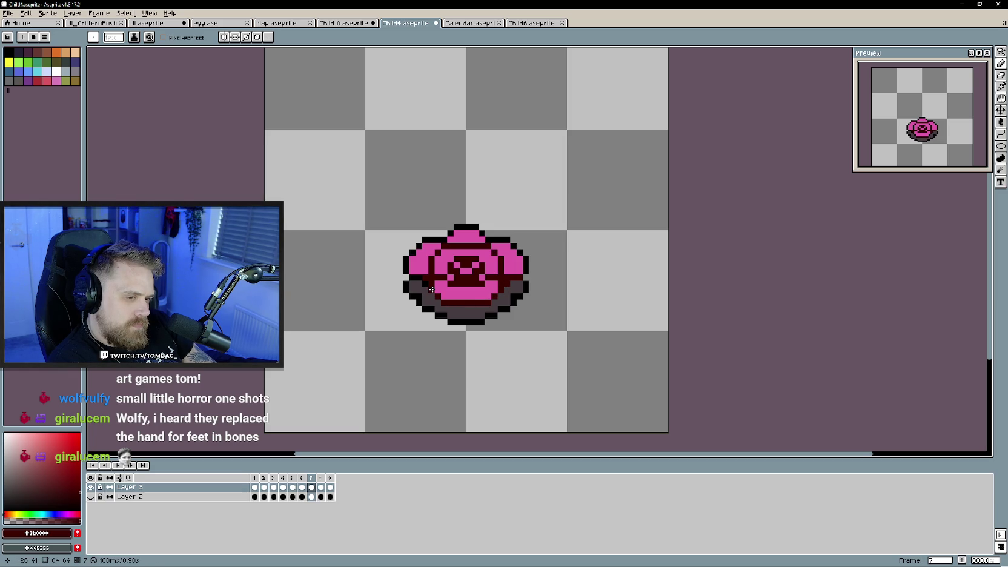
- Add dark red pixels at frame 8's lower left and right and fill its black centre
{"action": "key", "text": "Right"}
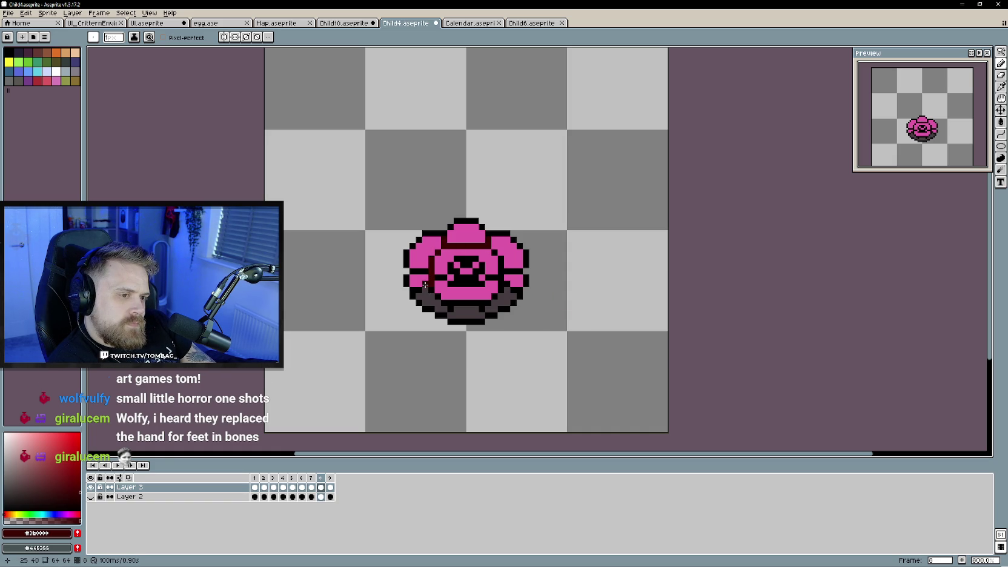
{"action": "left_click", "coordinate": [441, 301]}
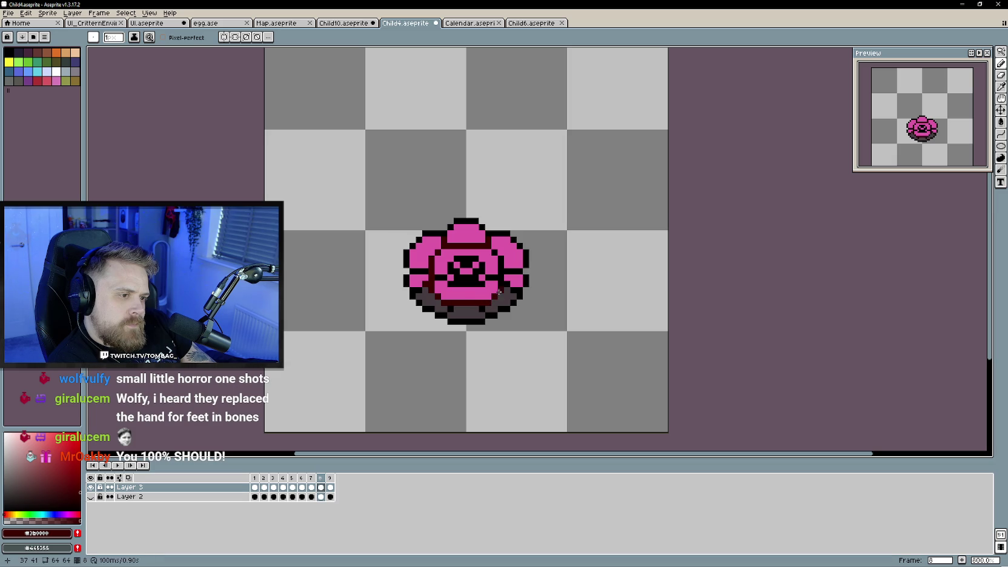
{"action": "left_click", "coordinate": [506, 283]}
{"action": "left_click_drag", "start_coordinate": [507, 272], "coordinate": [518, 272]}
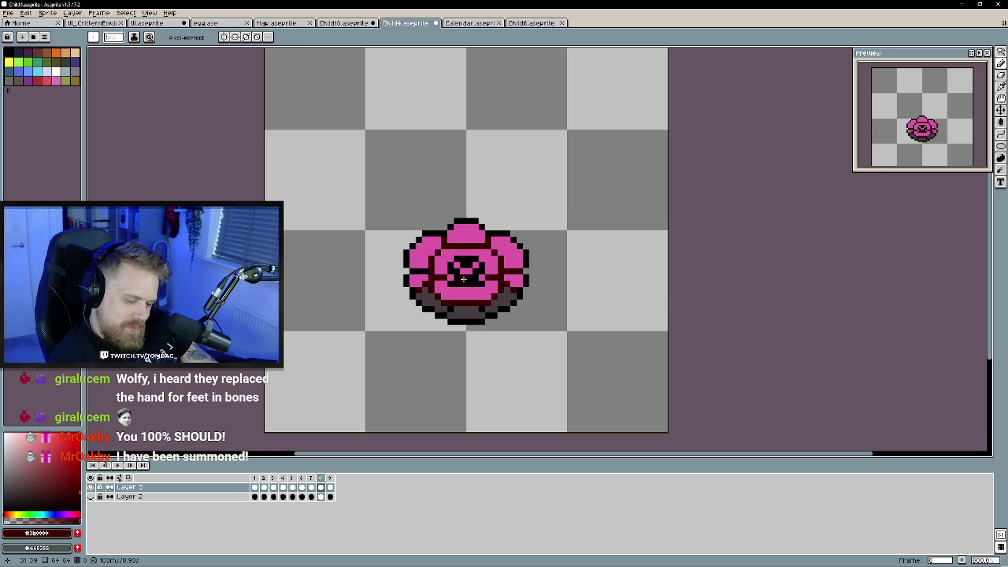
{"action": "key", "text": "g"}
{"action": "left_click", "coordinate": [463, 279]}
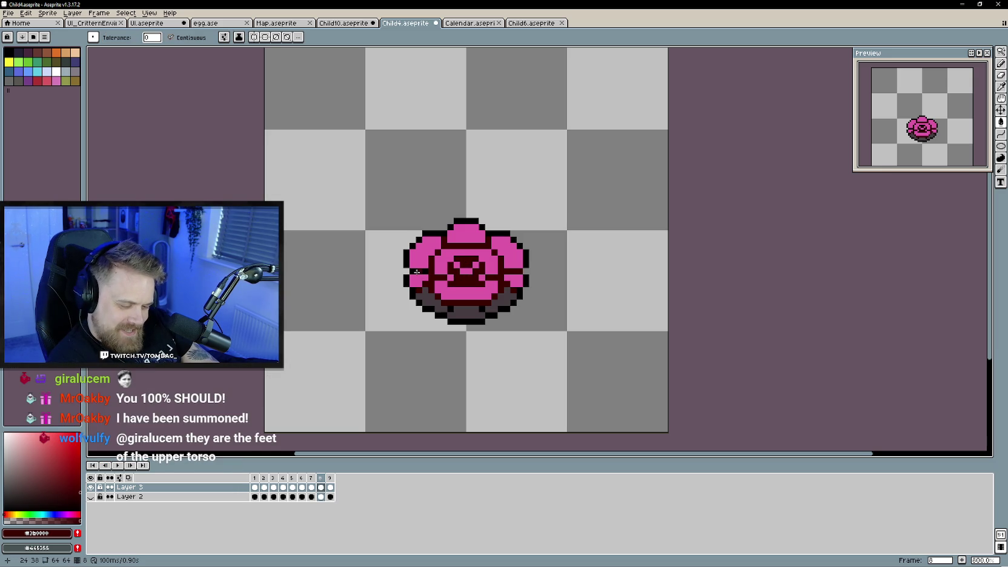
{"action": "key", "text": "b"}
- Step to frame 9, then play and stop the flower animation
{"action": "key", "text": "period"}
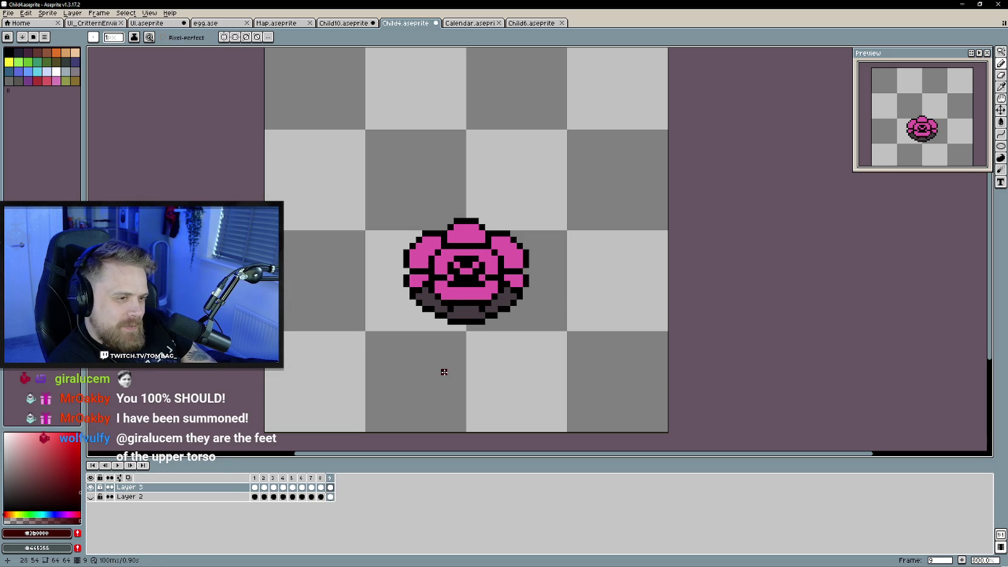
{"action": "key", "text": "Return"}
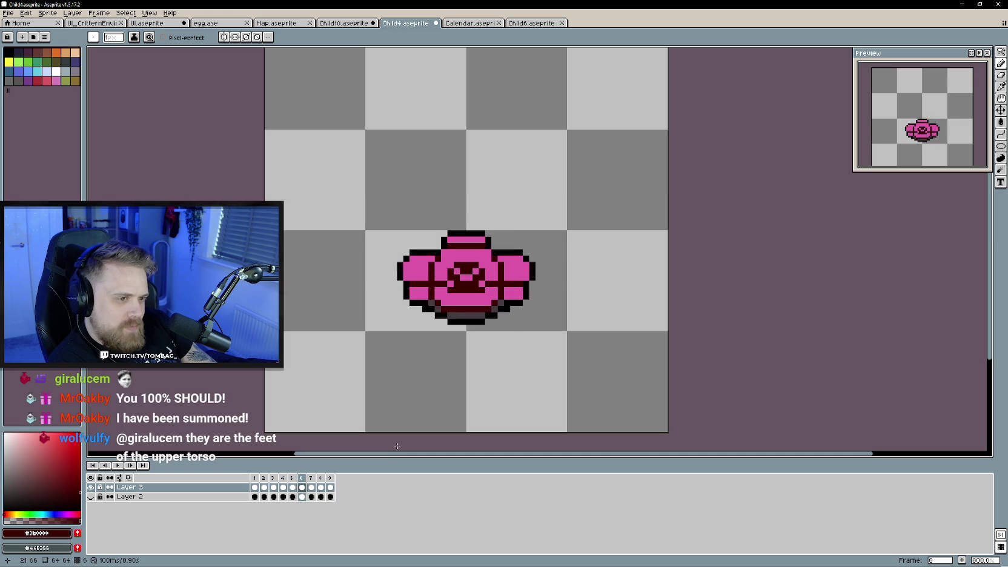
{"action": "left_click", "coordinate": [121, 466]}
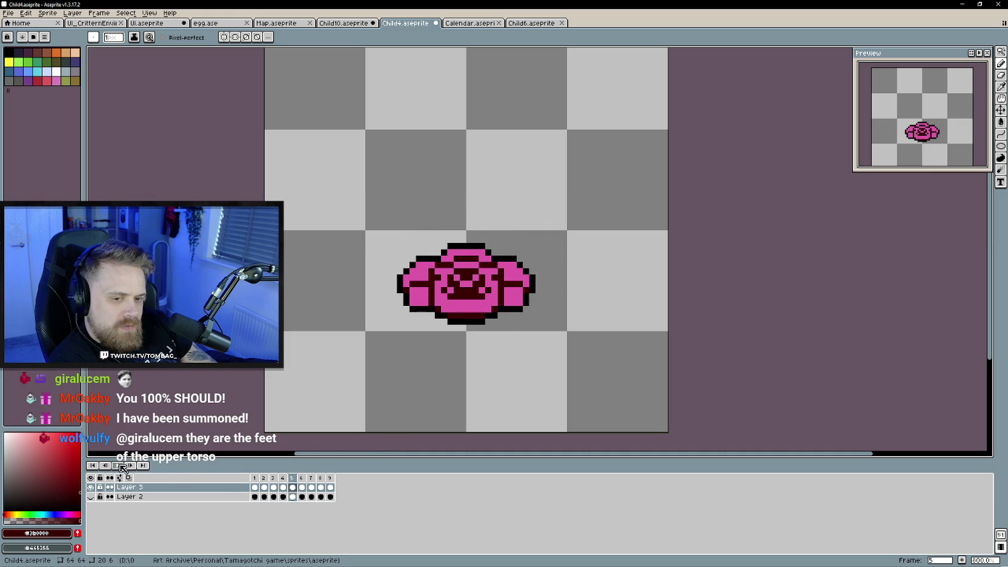
- Delete frame 9 from its header menu and preview the eight-frame loop, ending on frame 1
{"action": "scroll", "coordinate": [286, 308], "scroll_direction": "down", "scroll_amount": 1}
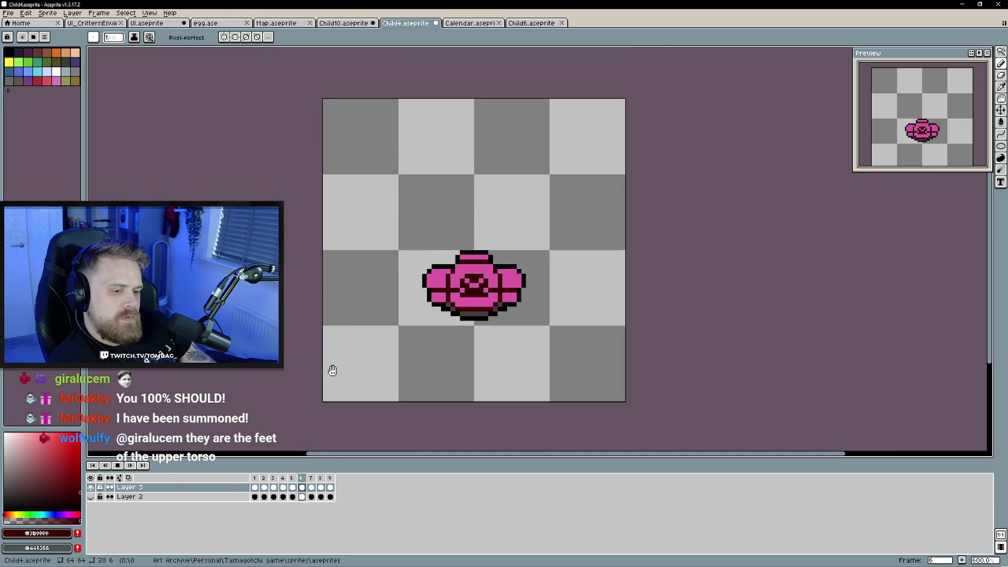
{"action": "key", "text": "Return"}
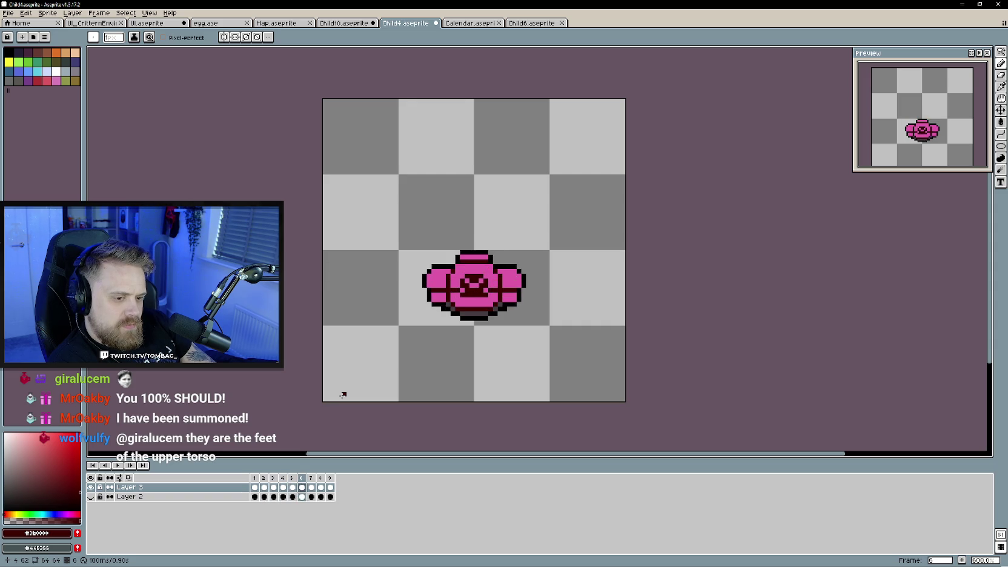
{"action": "right_click", "coordinate": [330, 478]}
{"action": "left_click", "coordinate": [379, 521]}
{"action": "key", "text": "Return"}
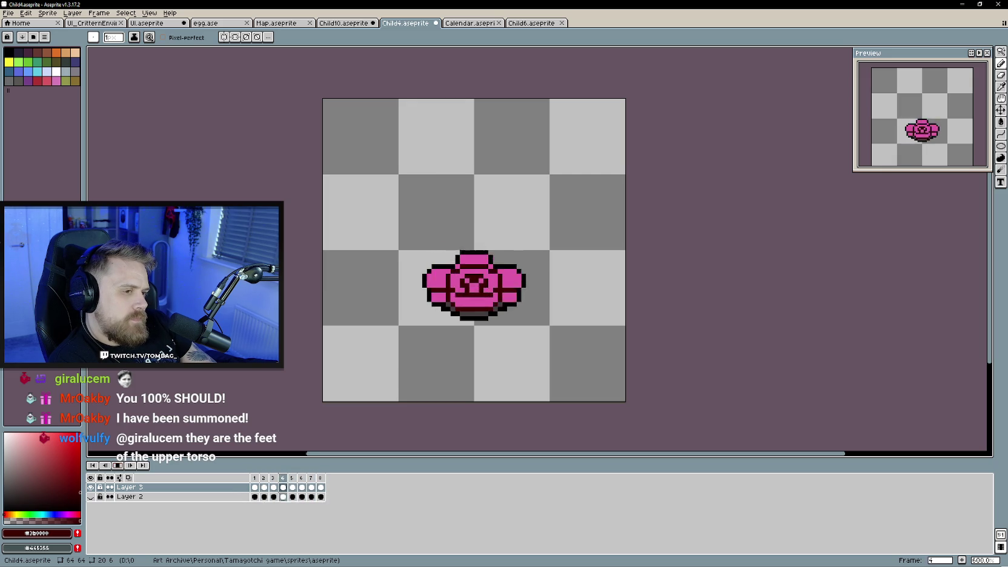
{"action": "key", "text": "Return"}
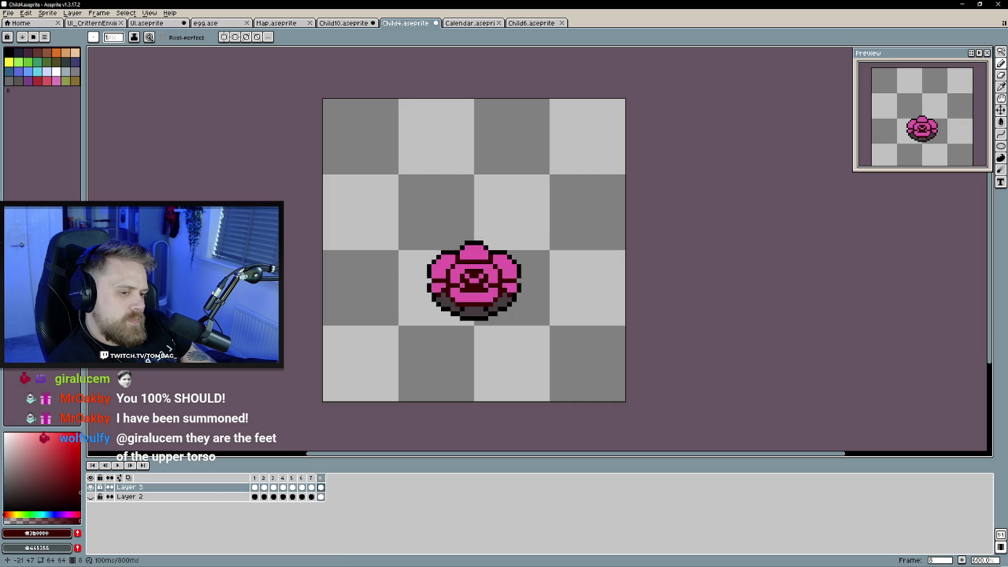
{"action": "key", "text": "Return"}
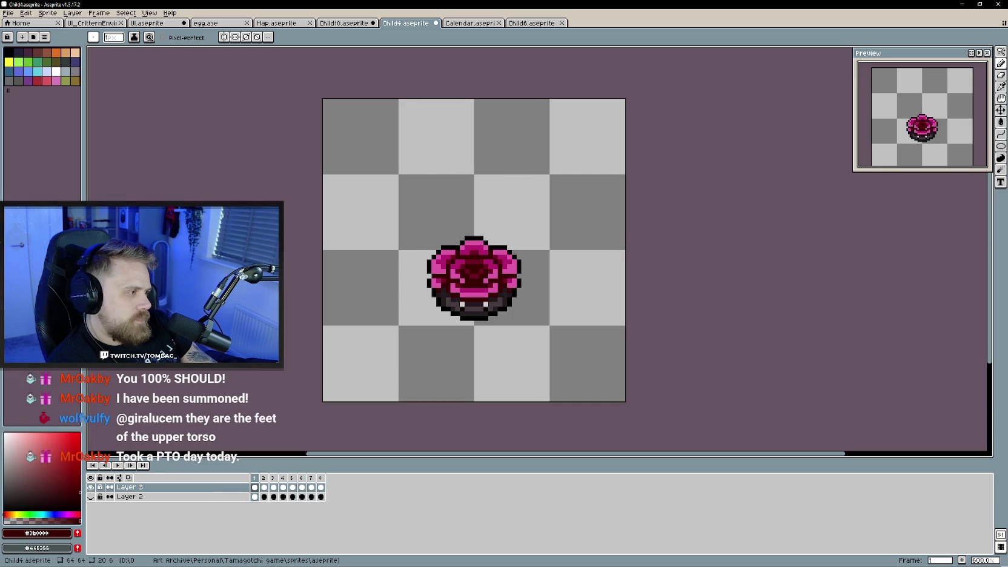
{"action": "scroll", "coordinate": [720, 335], "scroll_direction": "up", "scroll_amount": 1}
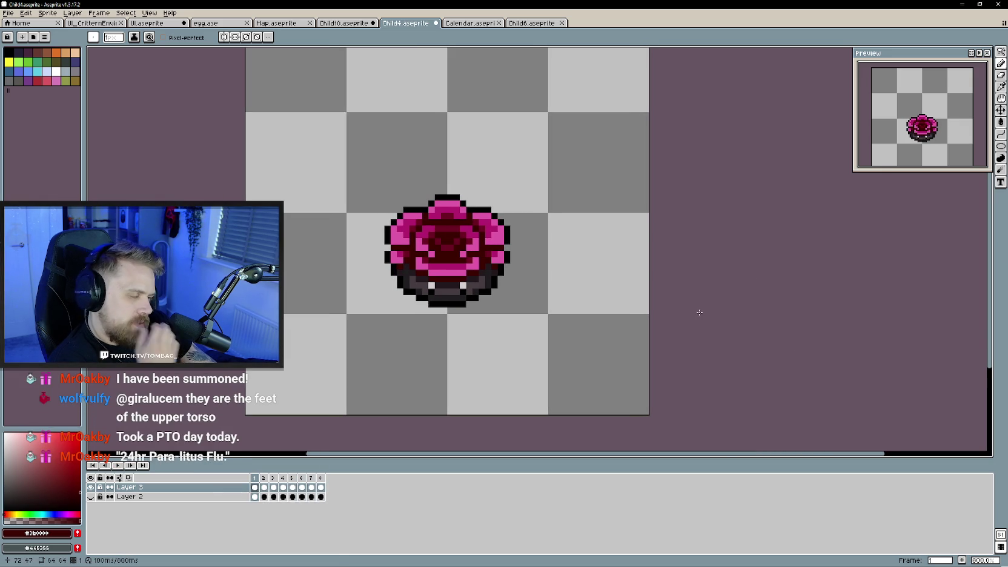
- Pick the dark base colour and paint a dark row along frame 2's lower flower edge
{"action": "left_click", "coordinate": [408, 285], "text": "alt"}
{"action": "key", "text": "Right"}
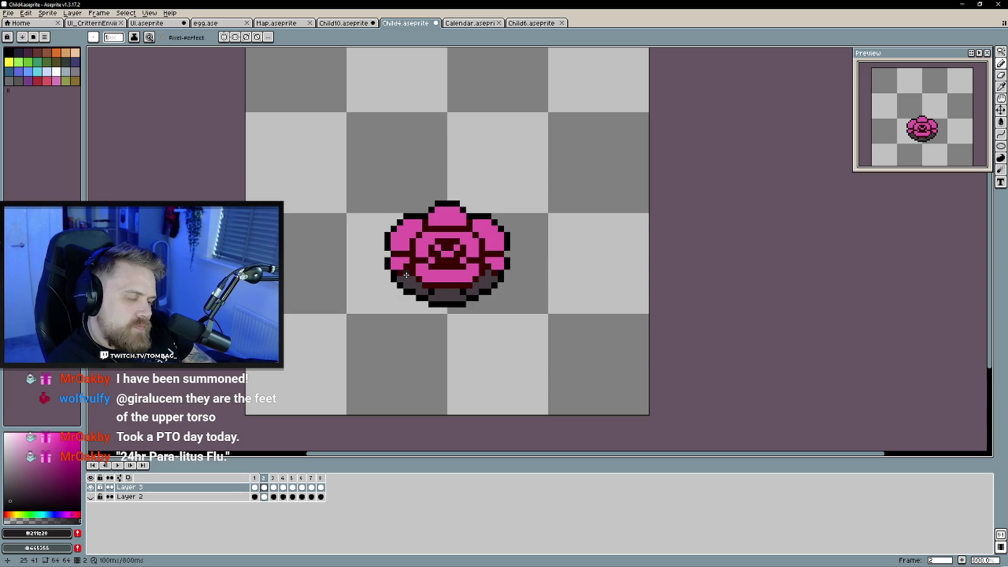
{"action": "key", "text": "Left"}
{"action": "key", "text": "Right"}
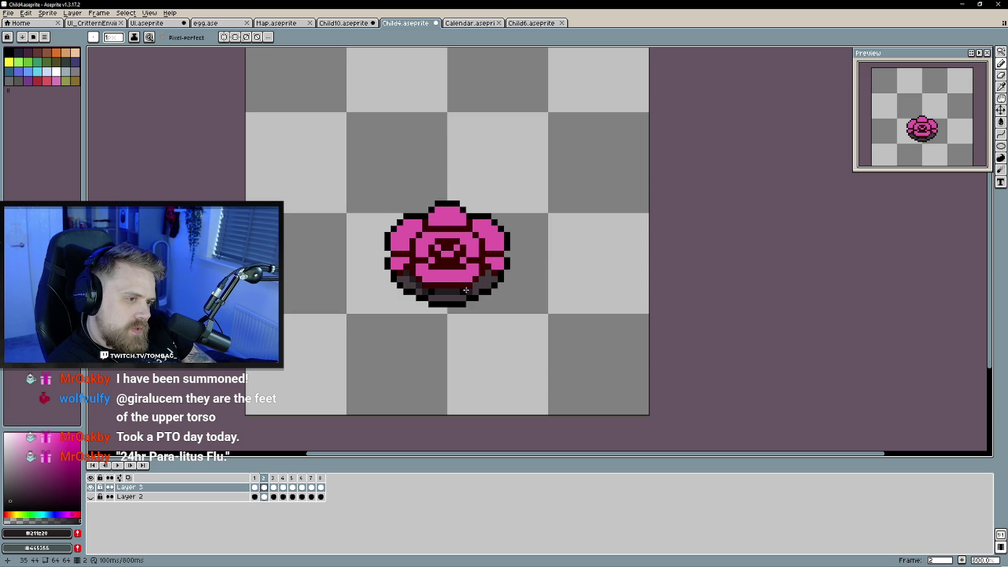
{"action": "key", "text": "Left"}
{"action": "key", "text": "Right"}
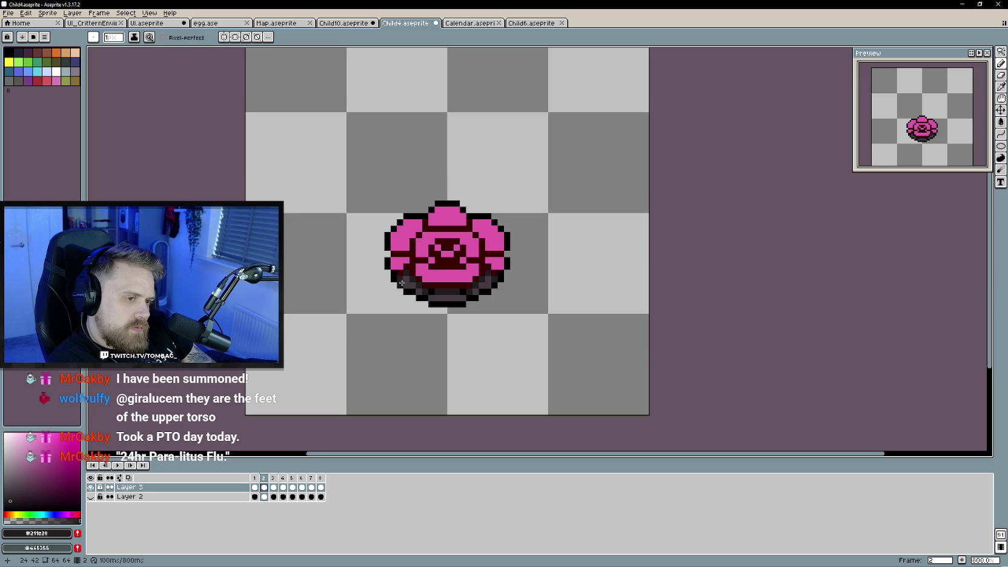
{"action": "left_click_drag", "start_coordinate": [433, 298], "coordinate": [463, 298]}
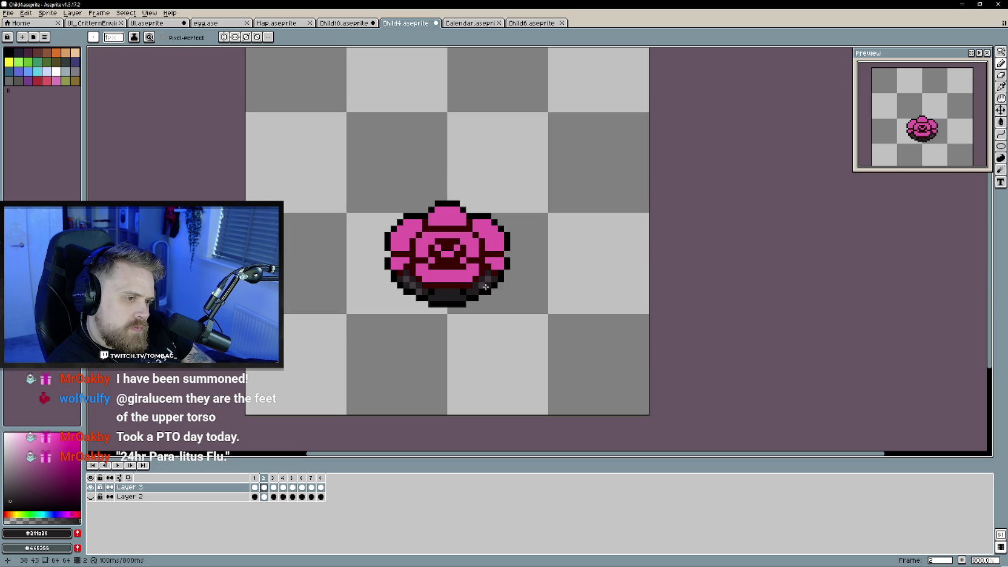
{"action": "key", "text": "Left"}
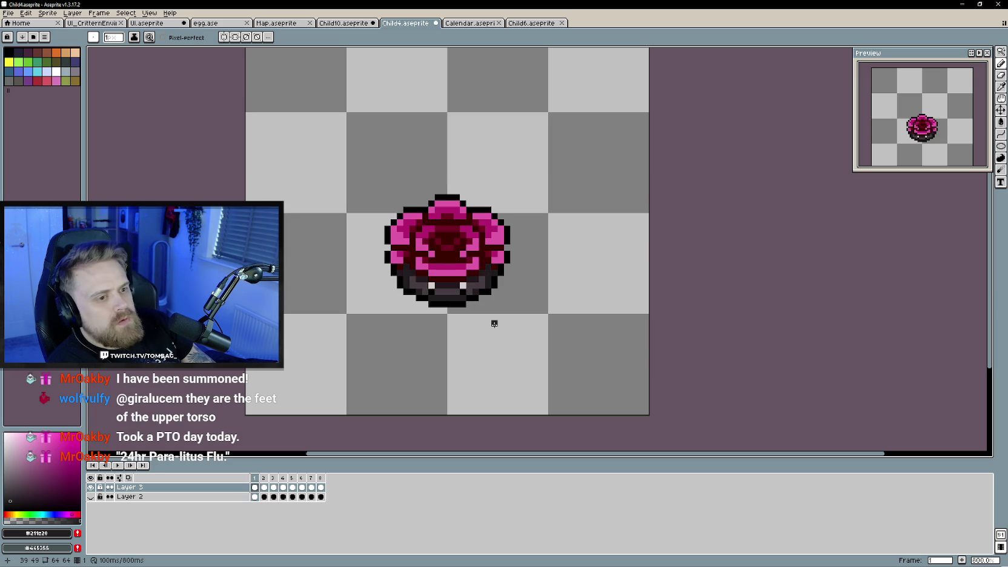
{"action": "key", "text": "Left"}
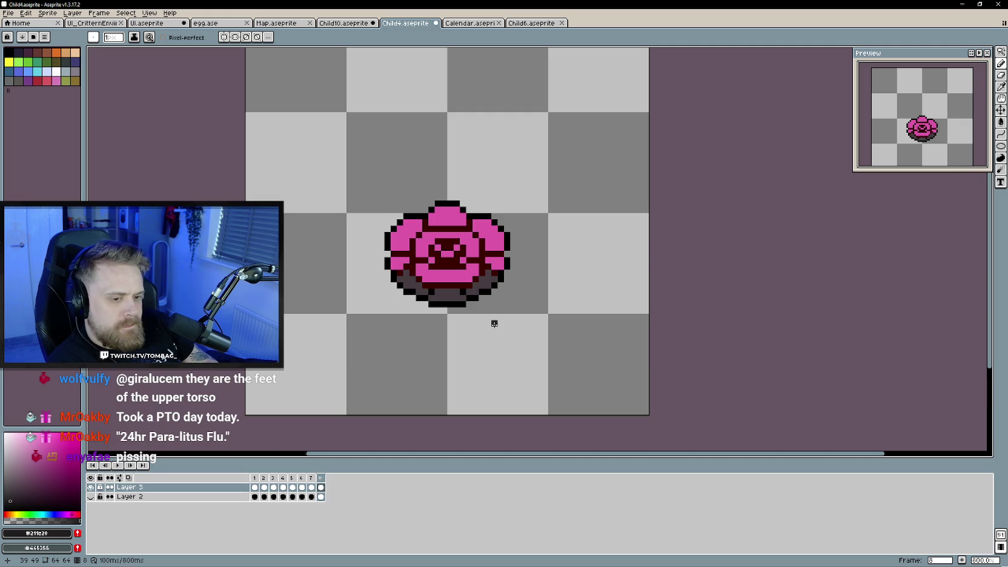
{"action": "key", "text": "Right"}
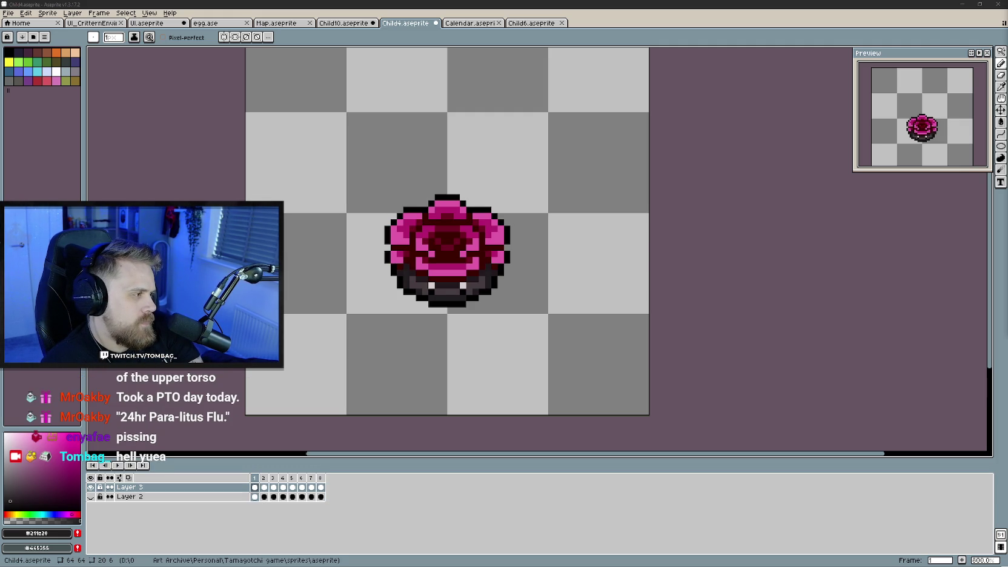
- Sample the pink petal colour and repaint frame 3's grey right-side pixels pink
{"action": "scroll", "coordinate": [760, 310], "scroll_direction": "right", "scroll_amount": 1}
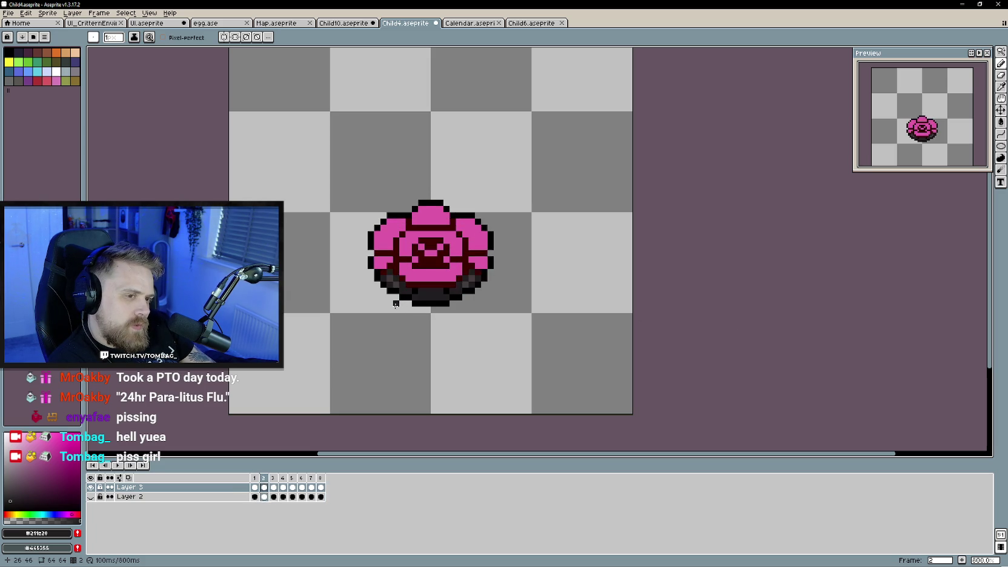
{"action": "left_click", "coordinate": [384, 274], "text": "alt"}
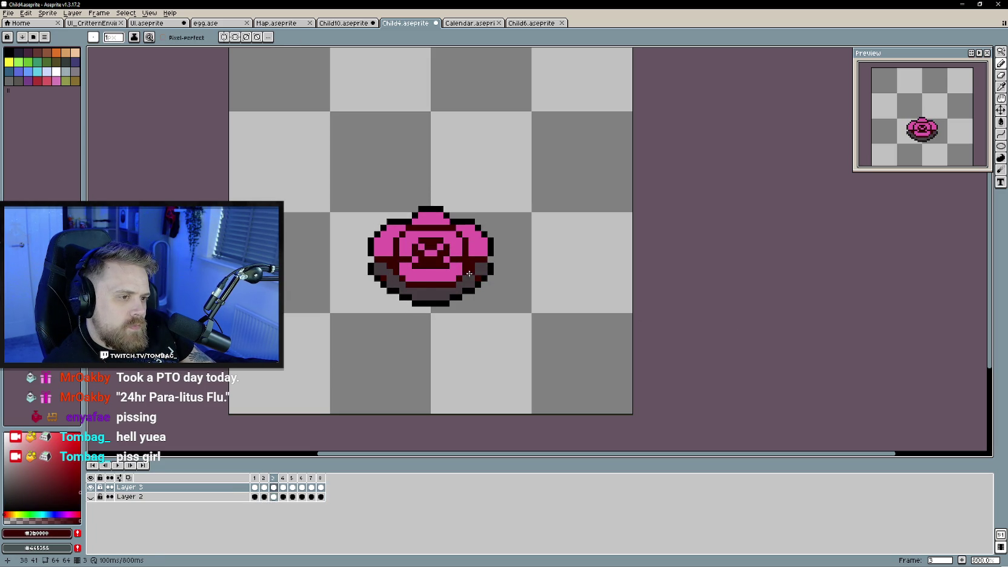
{"action": "left_click", "coordinate": [382, 265], "text": "alt"}
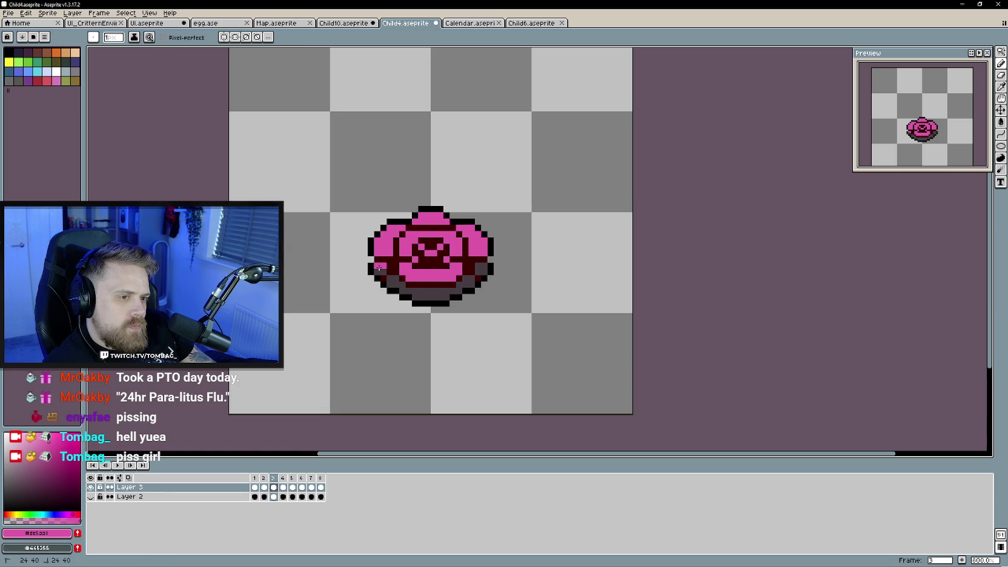
{"action": "left_click_drag", "start_coordinate": [485, 265], "coordinate": [478, 271]}
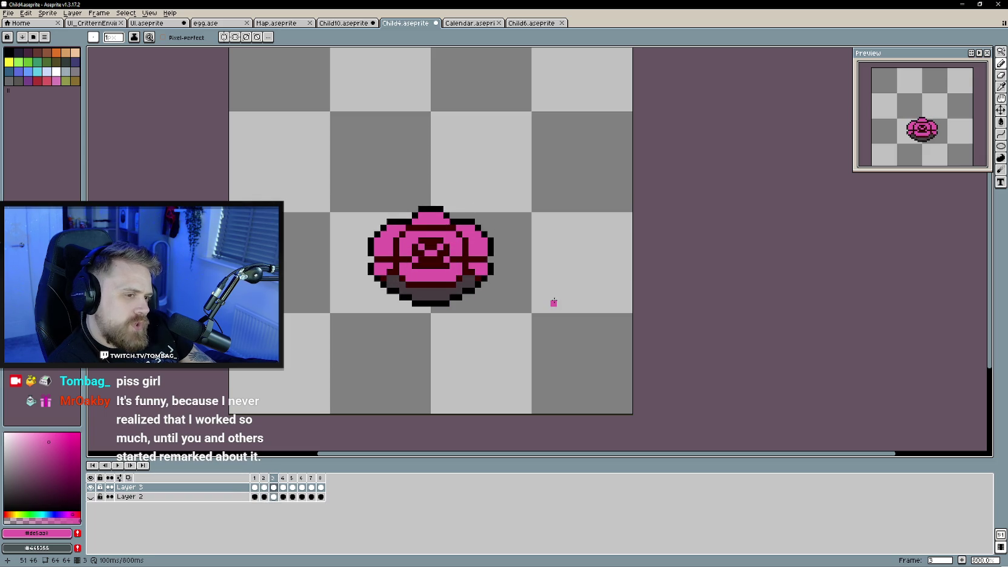
- Sample colours on frame 4, step through frames 5–7, then play and stop the animation
{"action": "key", "text": "Right"}
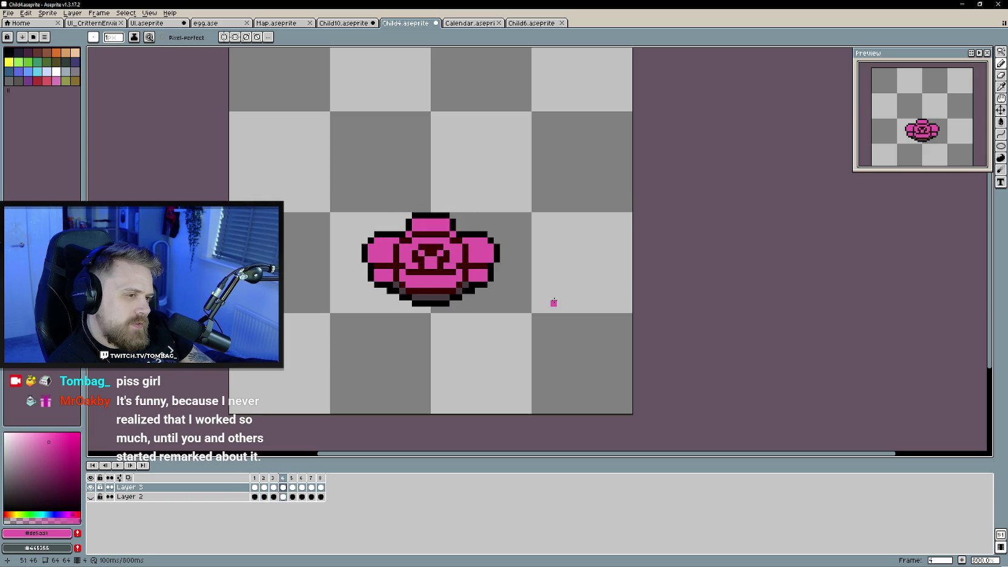
{"action": "left_click", "coordinate": [470, 284], "text": "alt"}
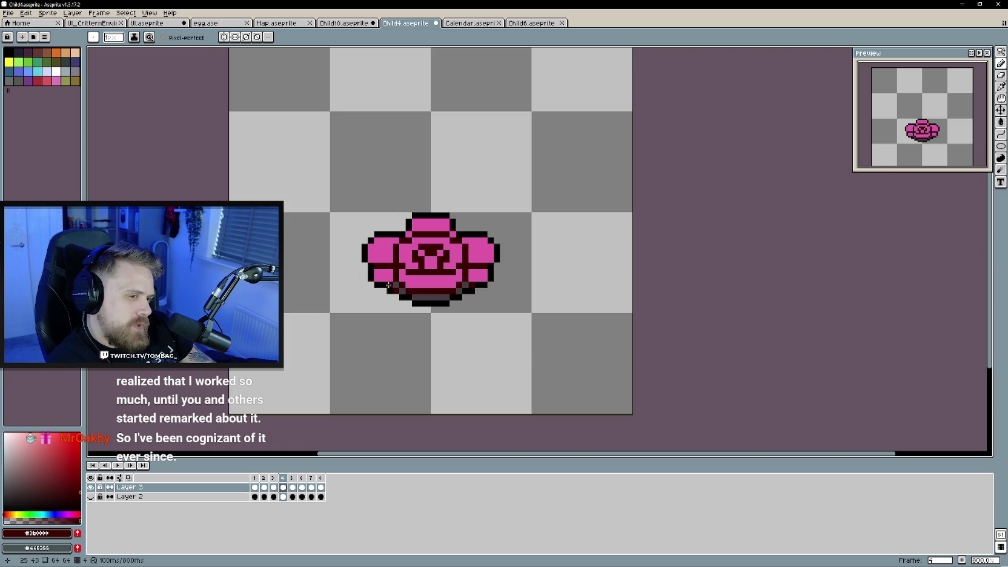
{"action": "left_click", "coordinate": [471, 286], "text": "alt"}
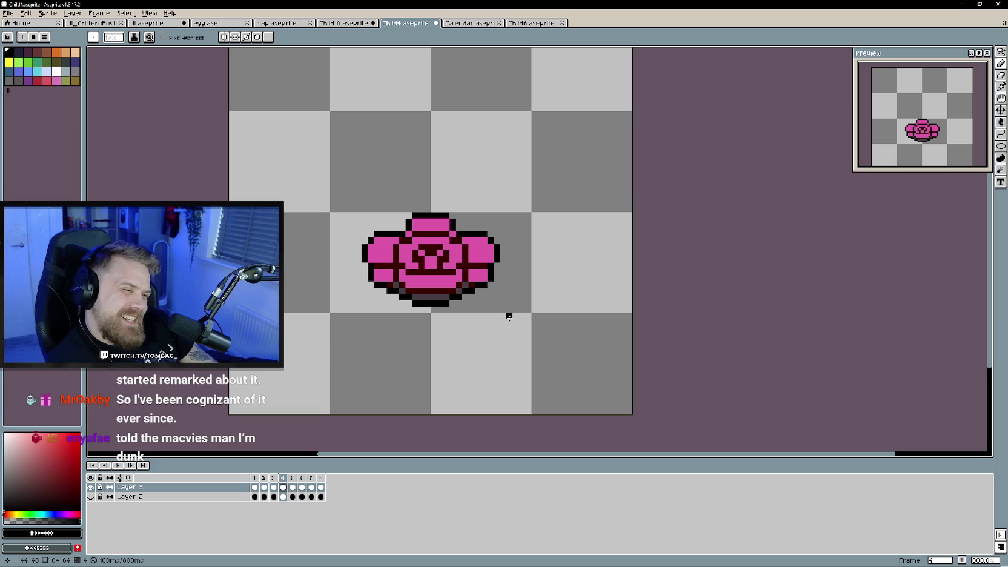
{"action": "key", "text": "Right"}
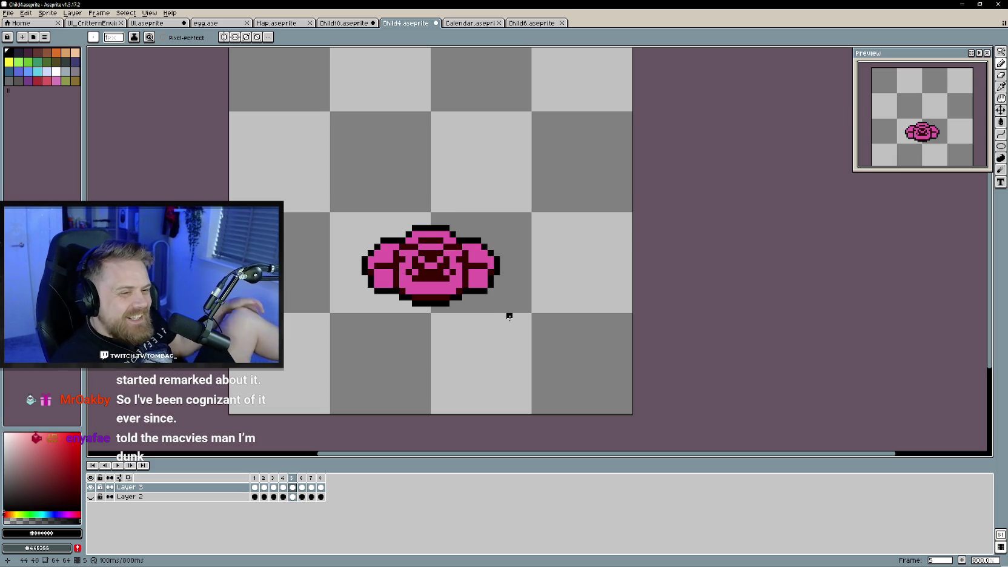
{"action": "key", "text": "Right"}
{"action": "key", "text": "Right"}
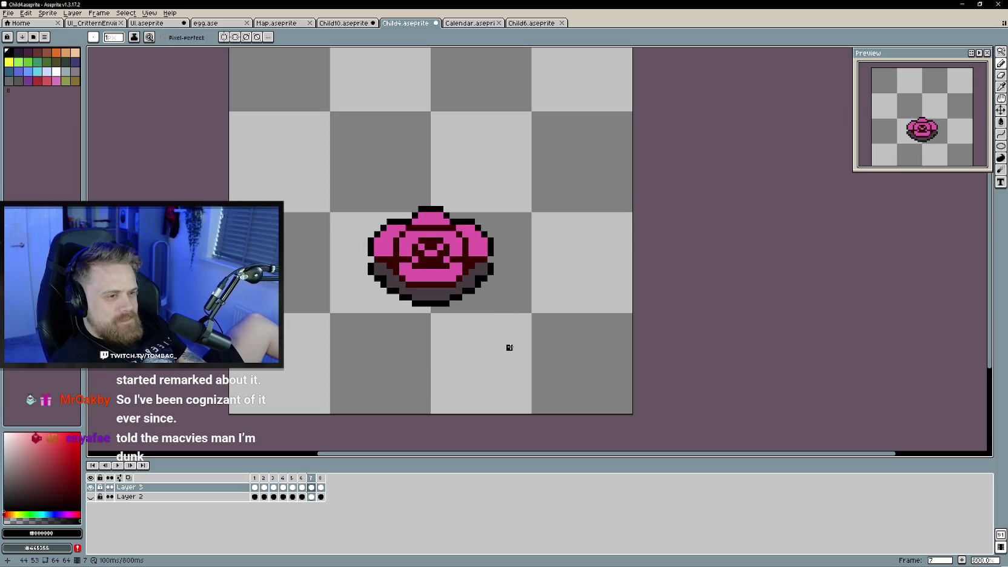
{"action": "key", "text": "Right"}
{"action": "key", "text": "Left"}
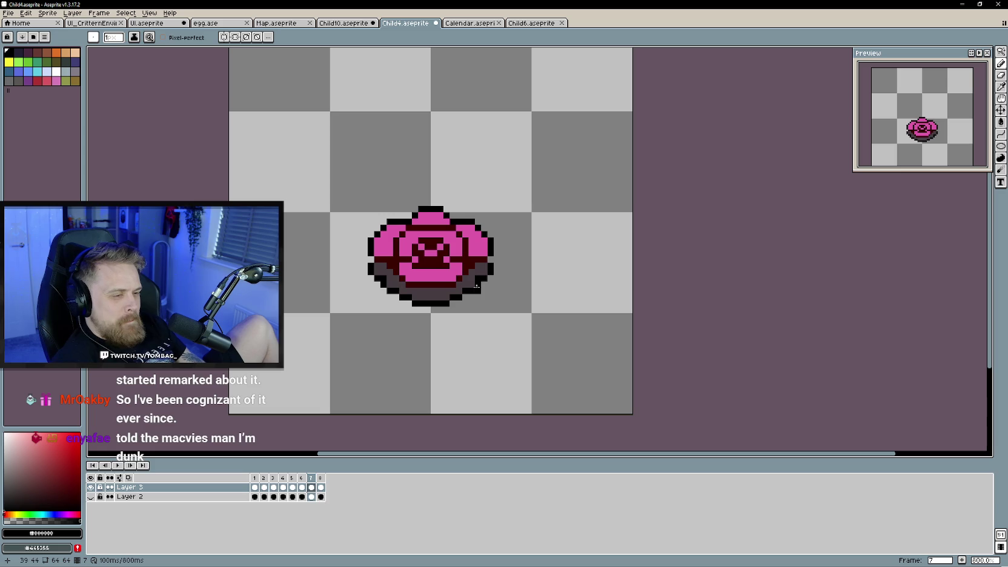
{"action": "key", "text": "Return"}
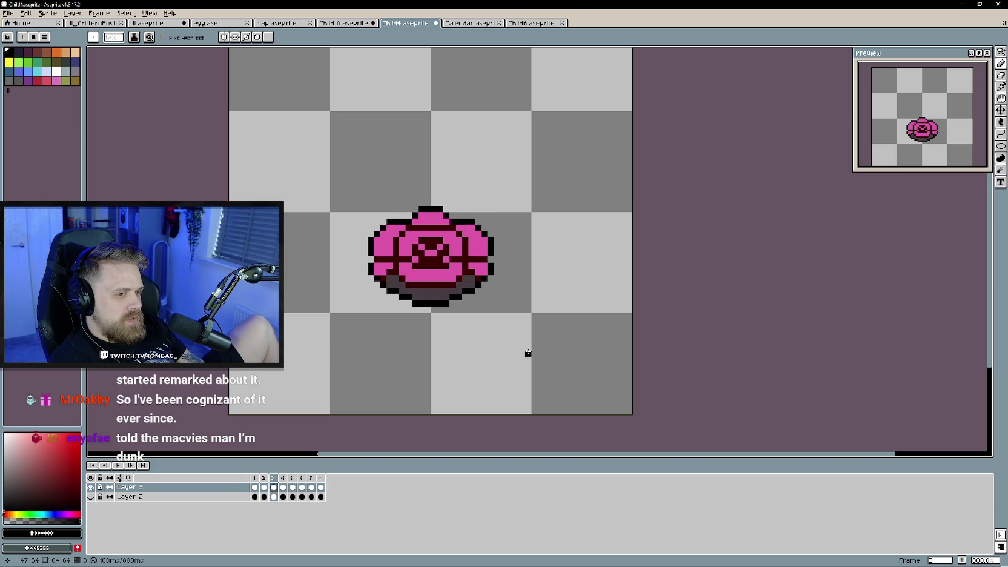
{"action": "key", "text": "Return"}
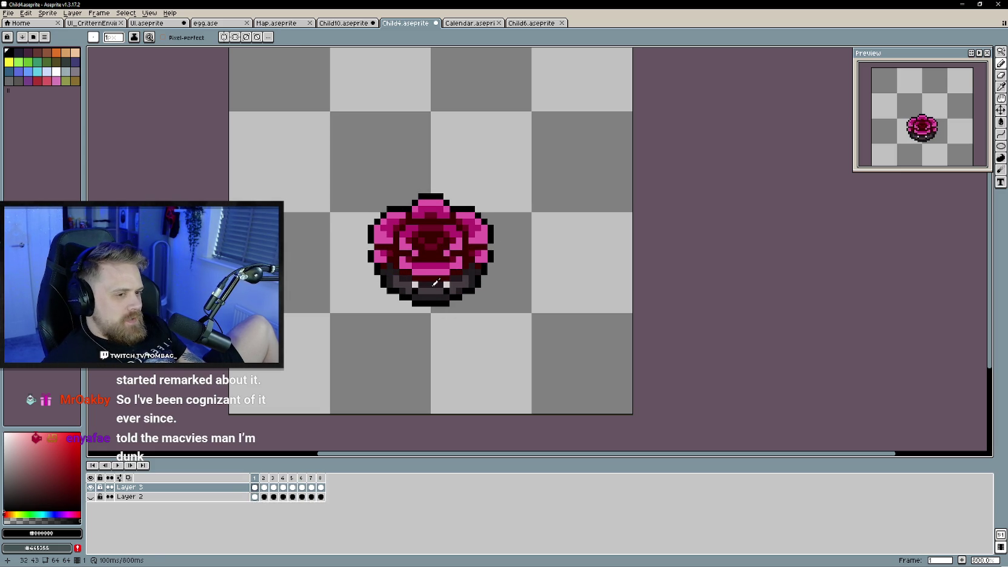
- Sample the dark base colour and darken the bottom edge in frames 4 and 6
{"action": "left_click", "coordinate": [432, 285], "text": "alt"}
{"action": "key", "text": "Right"}
{"action": "key", "text": "Right"}
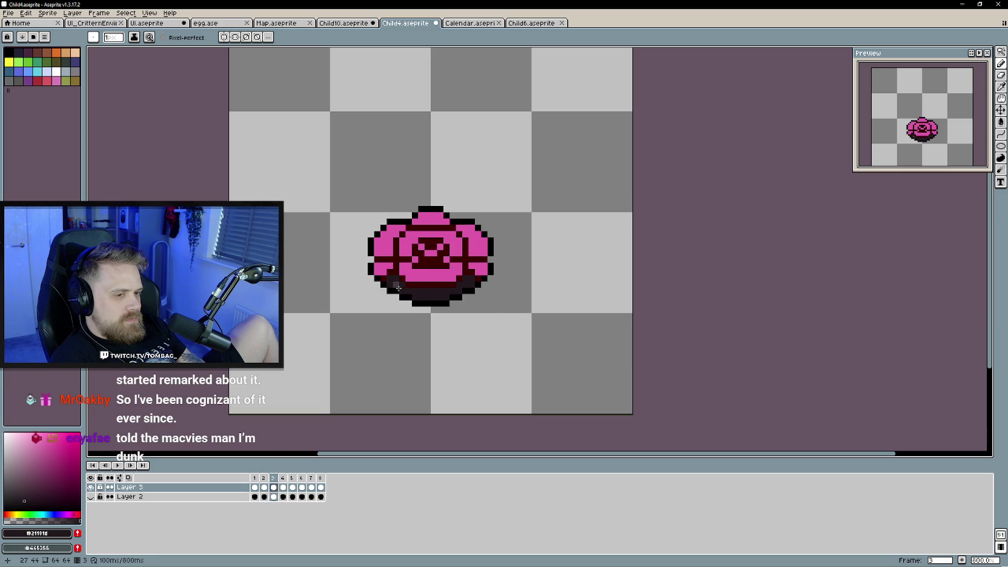
{"action": "key", "text": "Right"}
{"action": "left_click_drag", "start_coordinate": [399, 286], "coordinate": [467, 285]}
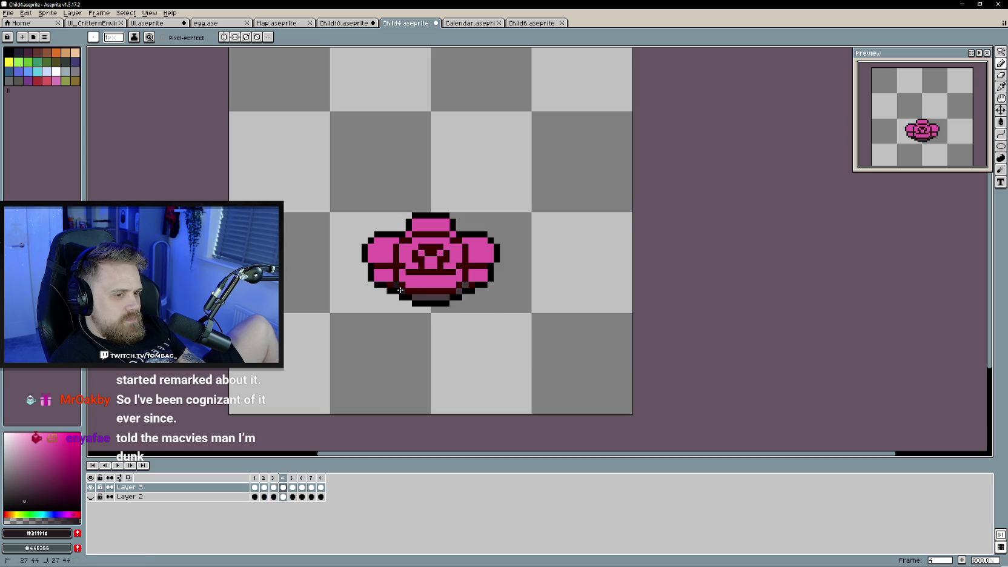
{"action": "key", "text": "Right"}
{"action": "key", "text": "Right"}
{"action": "left_click_drag", "start_coordinate": [423, 299], "coordinate": [455, 295]}
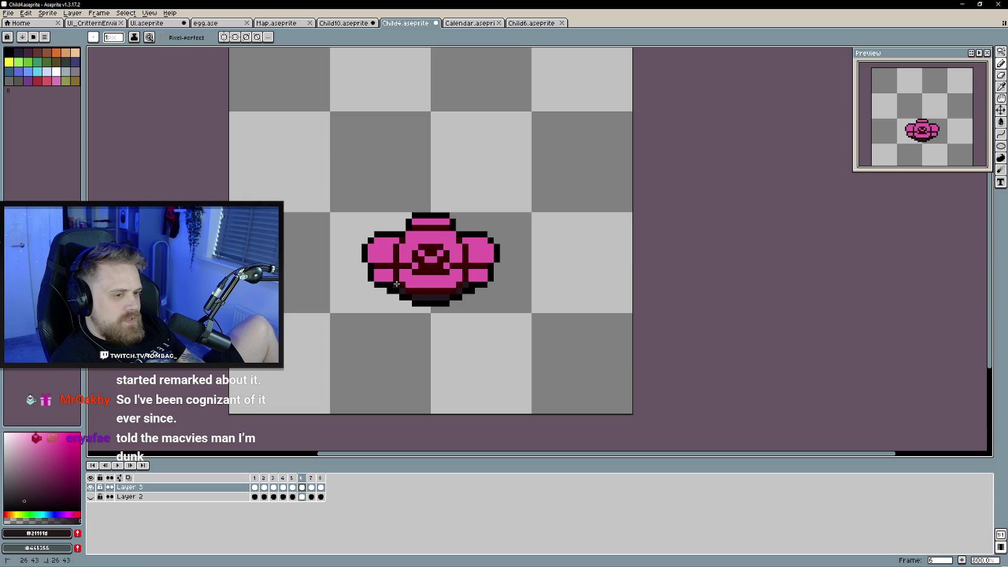
- Sample the pink petal colour and repaint frame 7's left-side shading pink
{"action": "key", "text": "Right"}
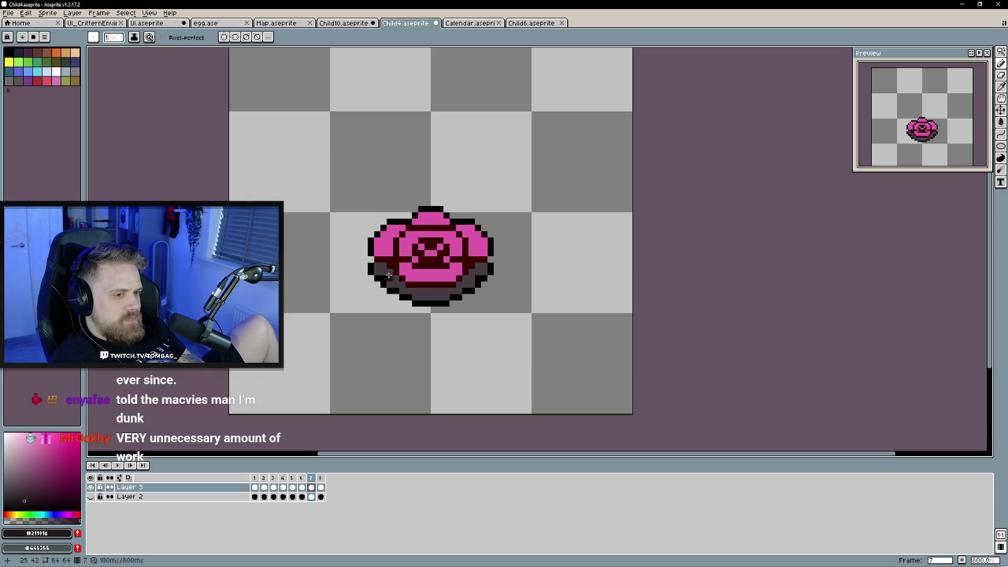
{"action": "left_click", "coordinate": [383, 270], "text": "alt"}
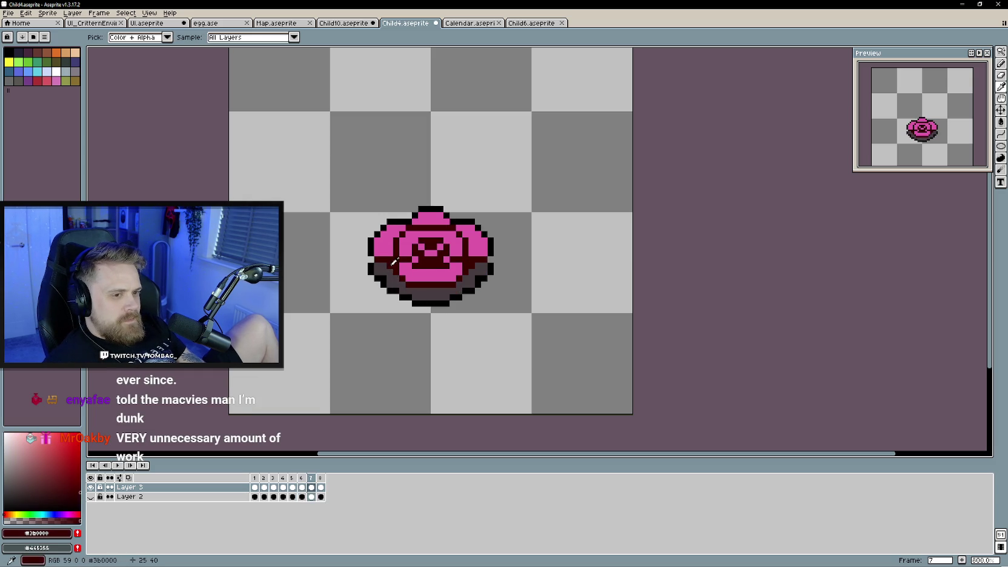
{"action": "left_click", "coordinate": [476, 266], "text": "alt"}
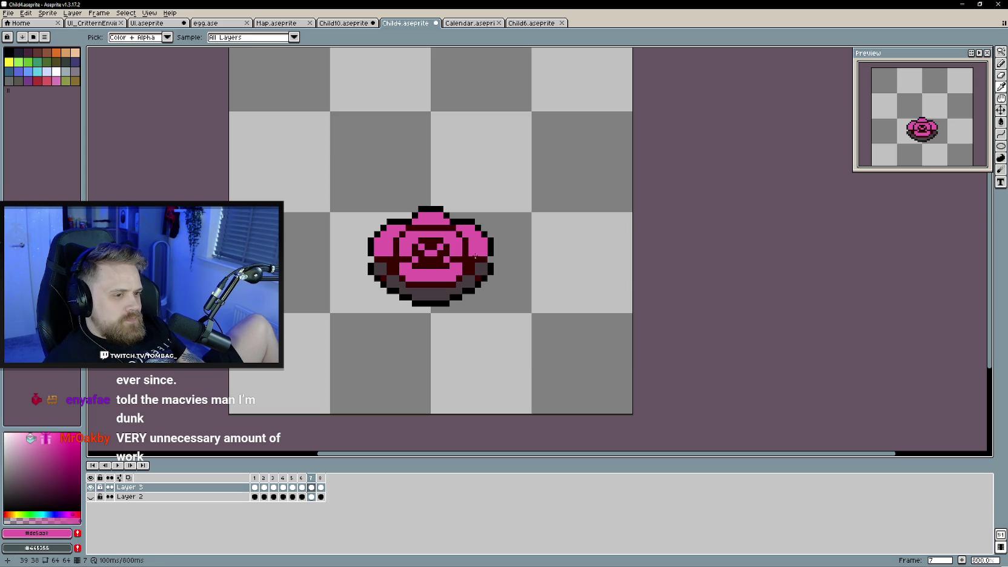
{"action": "left_click_drag", "start_coordinate": [386, 266], "coordinate": [377, 273]}
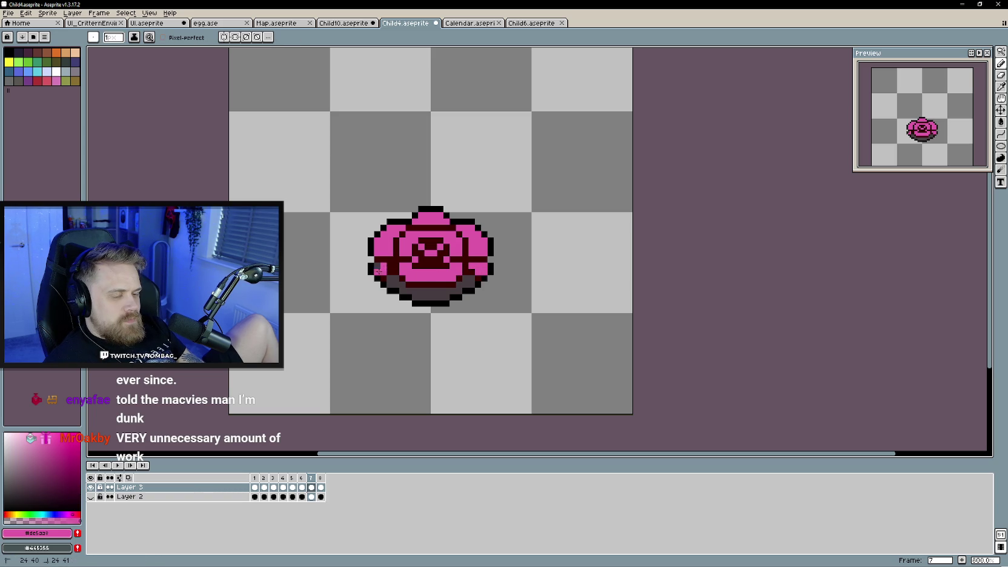
{"action": "left_click", "coordinate": [387, 265]}
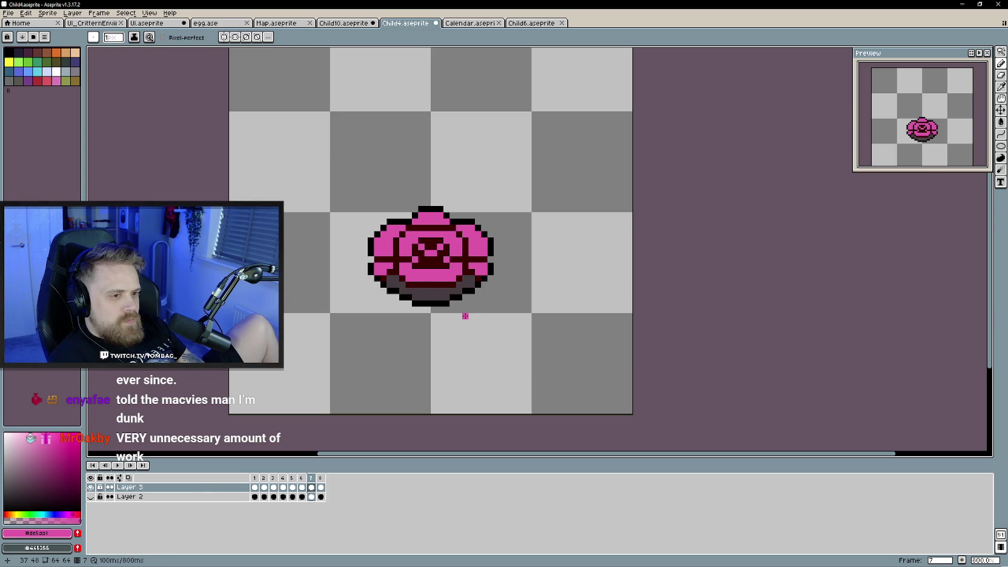
- Compare neighbouring frames, then darken the grey bottom shading with the dark base colour
{"action": "key", "text": "Right"}
{"action": "key", "text": "Left"}
{"action": "key", "text": "Left"}
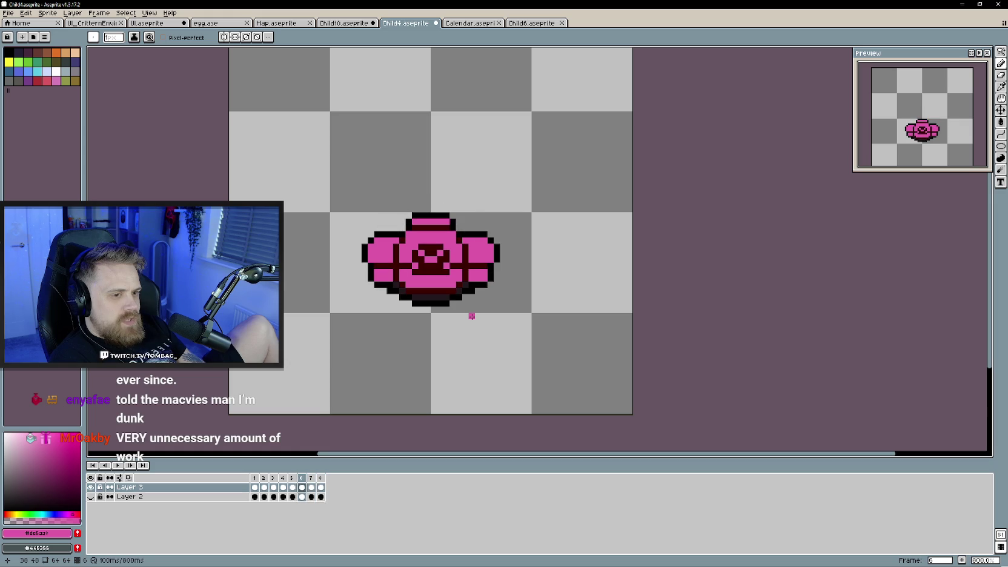
{"action": "key", "text": "Right"}
{"action": "key", "text": "Right"}
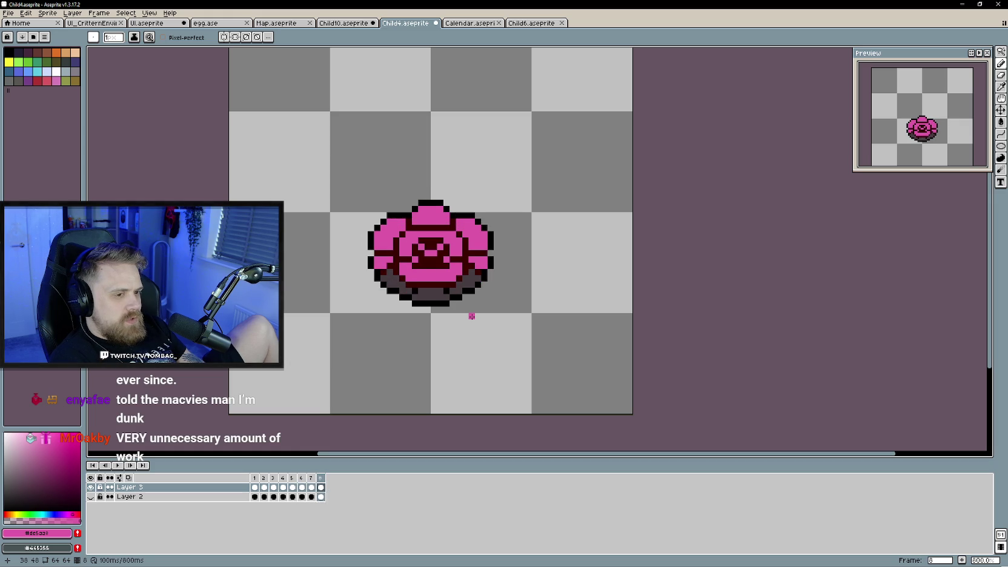
{"action": "key", "text": "Left"}
{"action": "key", "text": "Left"}
{"action": "key", "text": "Right"}
{"action": "key", "text": "Right"}
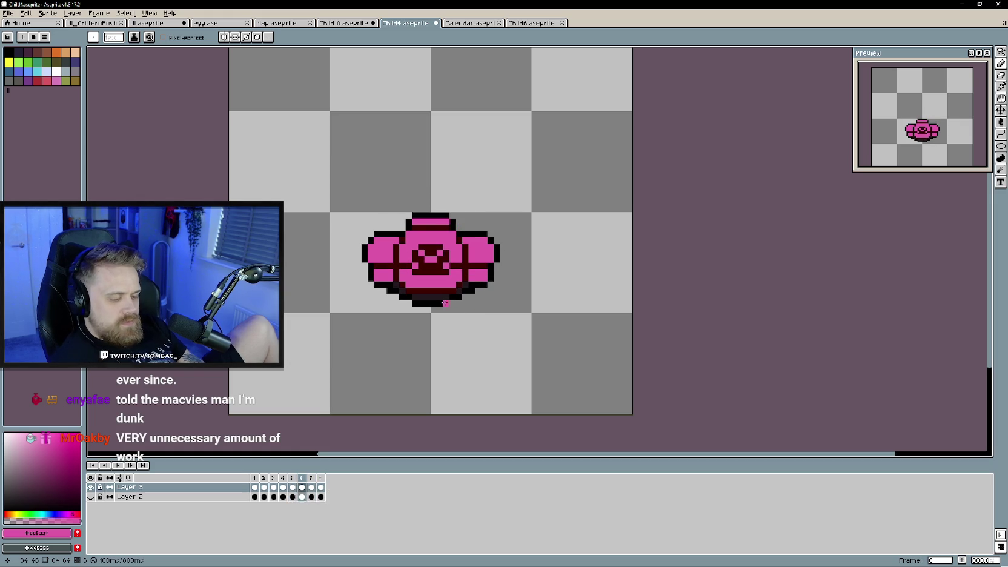
{"action": "left_click", "coordinate": [429, 308], "text": "alt"}
{"action": "key", "text": "Left"}
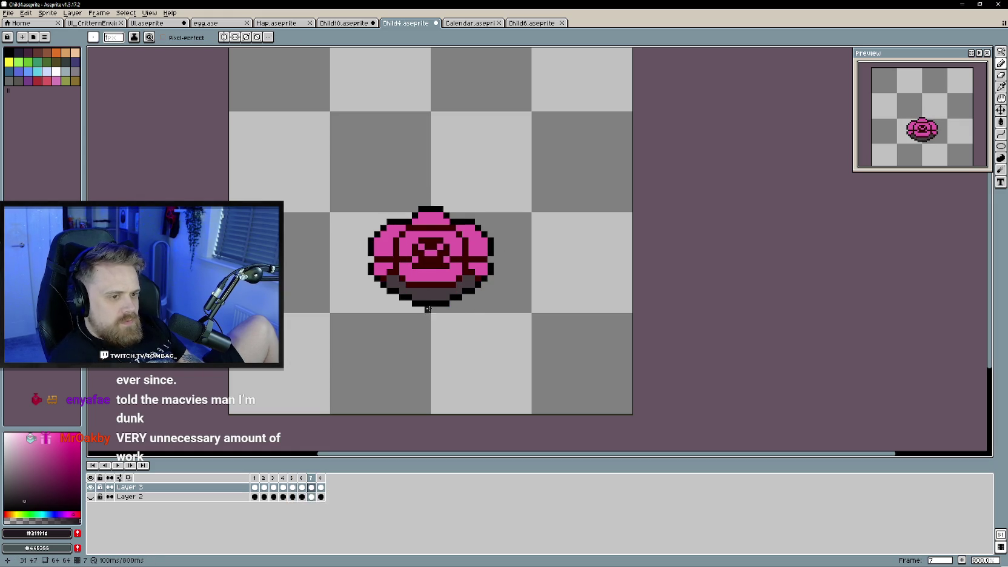
{"action": "left_click", "coordinate": [393, 277]}
{"action": "left_click_drag", "start_coordinate": [408, 289], "coordinate": [424, 289]}
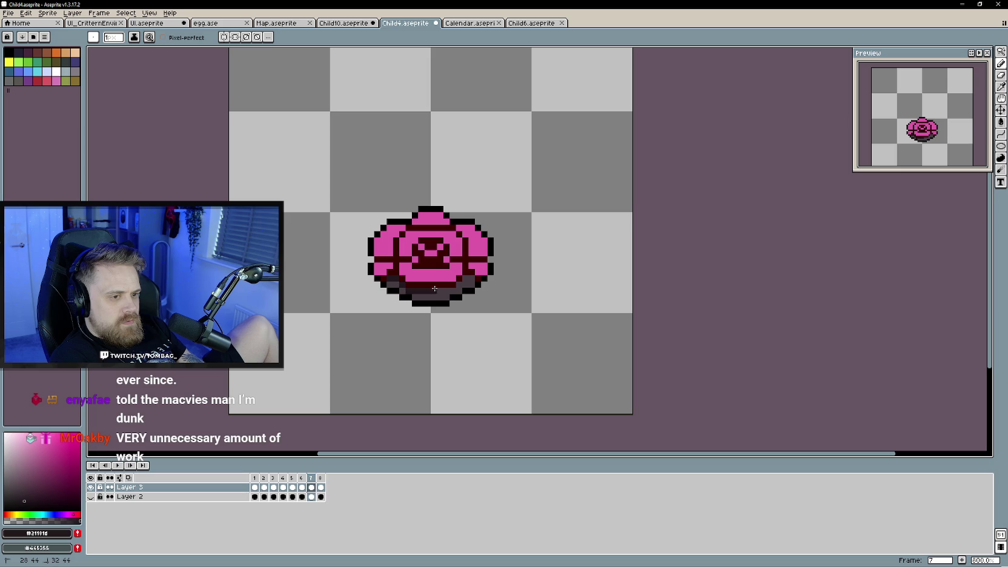
{"action": "left_click", "coordinate": [467, 279]}
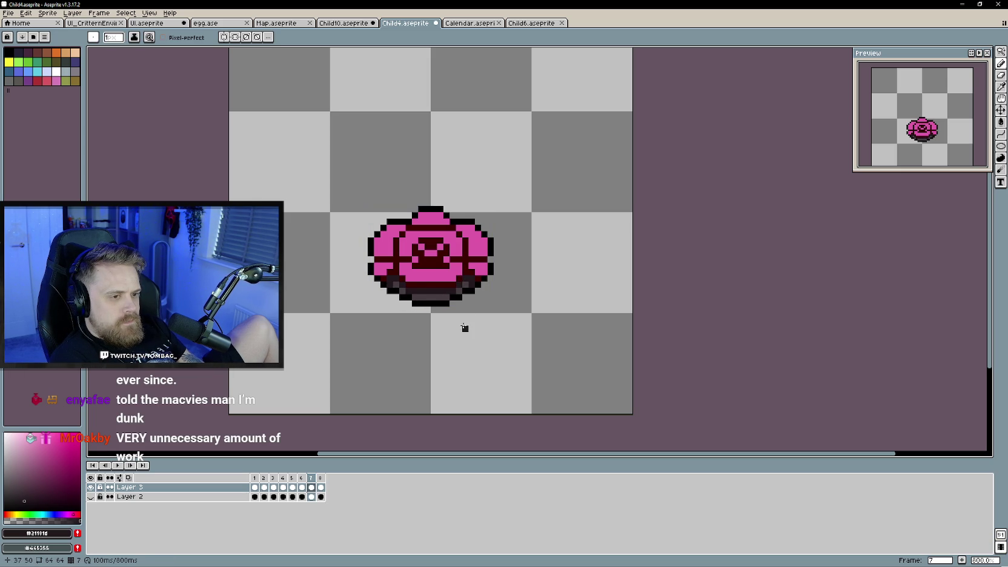
- Play the animation to check the changes and step through the frames
{"action": "key", "text": "Return"}
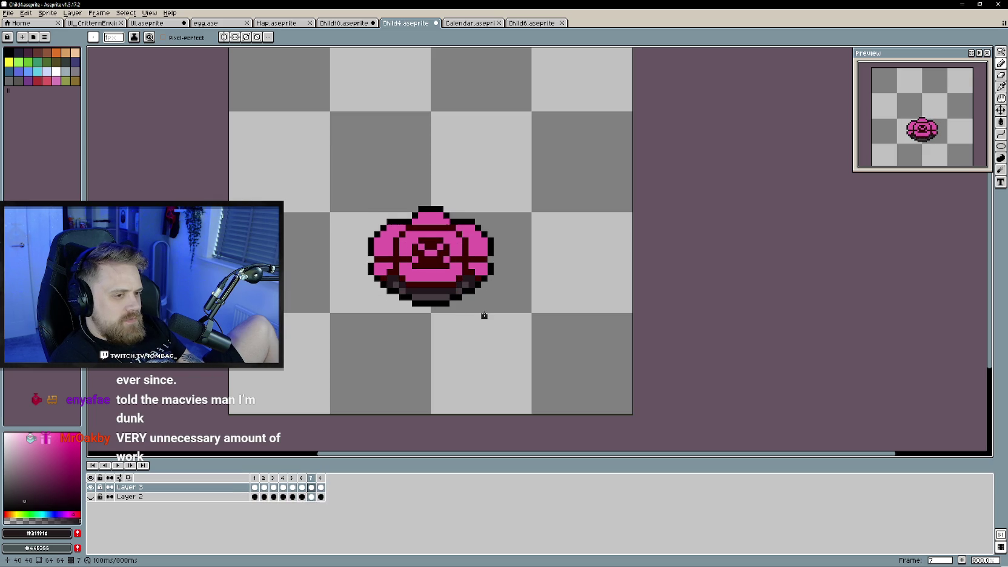
{"action": "key", "text": "Right"}
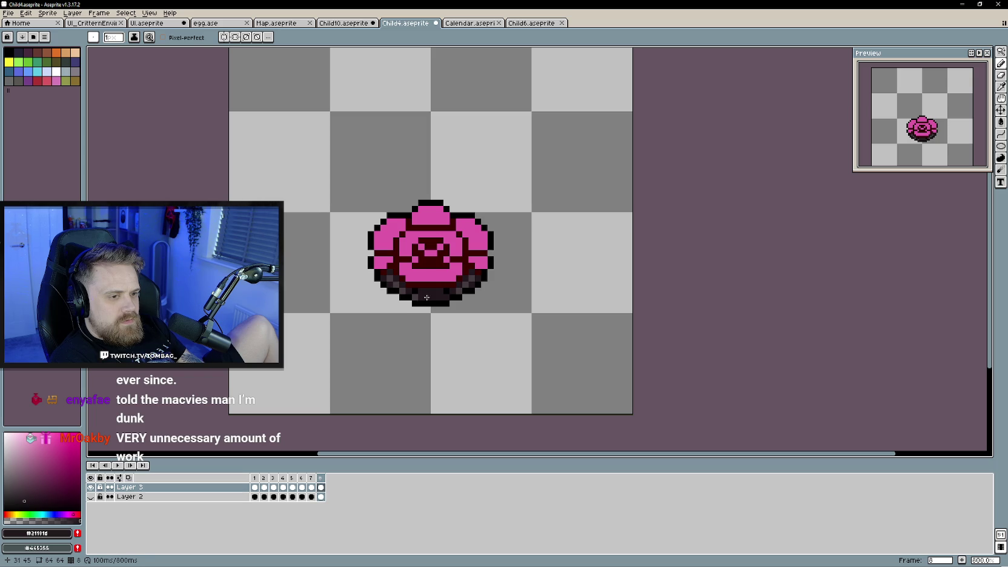
{"action": "key", "text": "Right"}
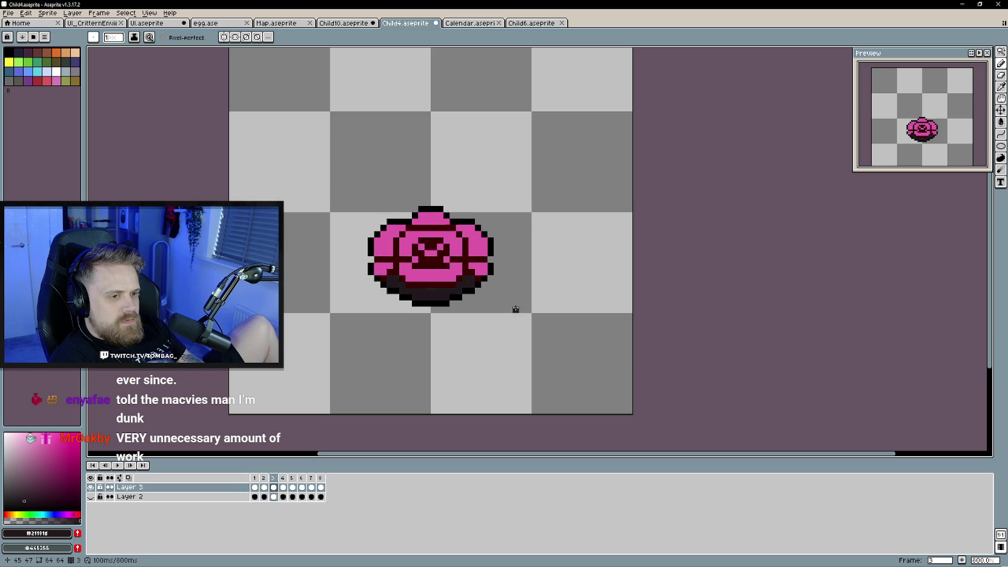
{"action": "key", "text": "Return"}
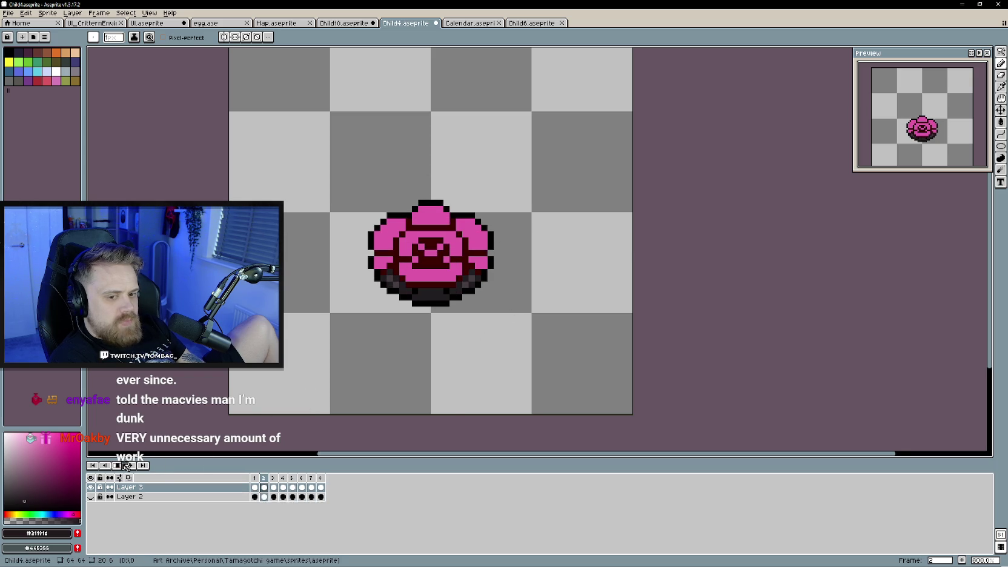
- Play the animation to check it, recentring the sprite, then stop playback
{"action": "key", "text": "Return"}
{"action": "scroll", "coordinate": [333, 389], "scroll_direction": "down", "scroll_amount": 1}
{"action": "left_click_drag", "start_coordinate": [338, 382], "coordinate": [366, 375]}
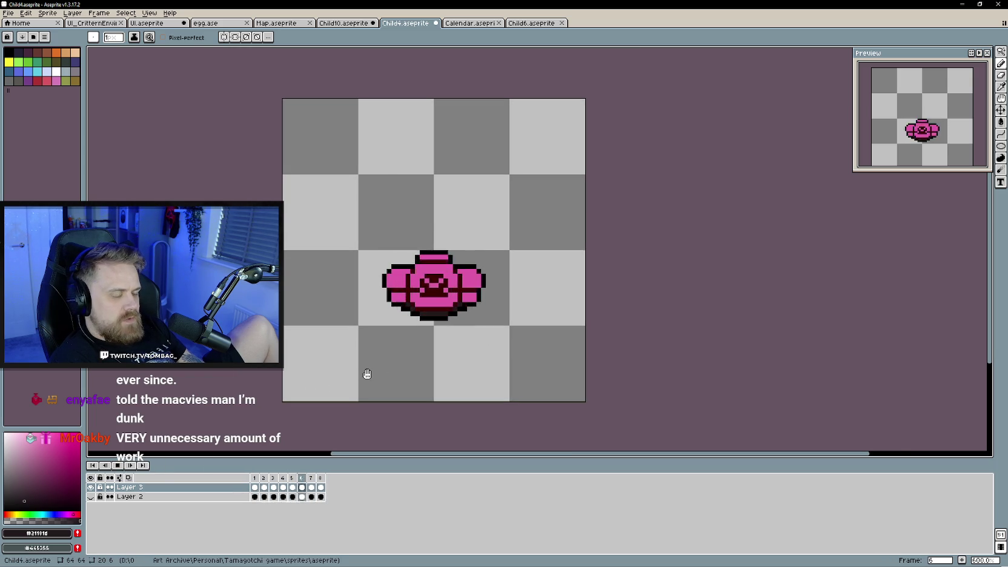
{"action": "key", "text": "Return"}
{"action": "key", "text": "Return"}
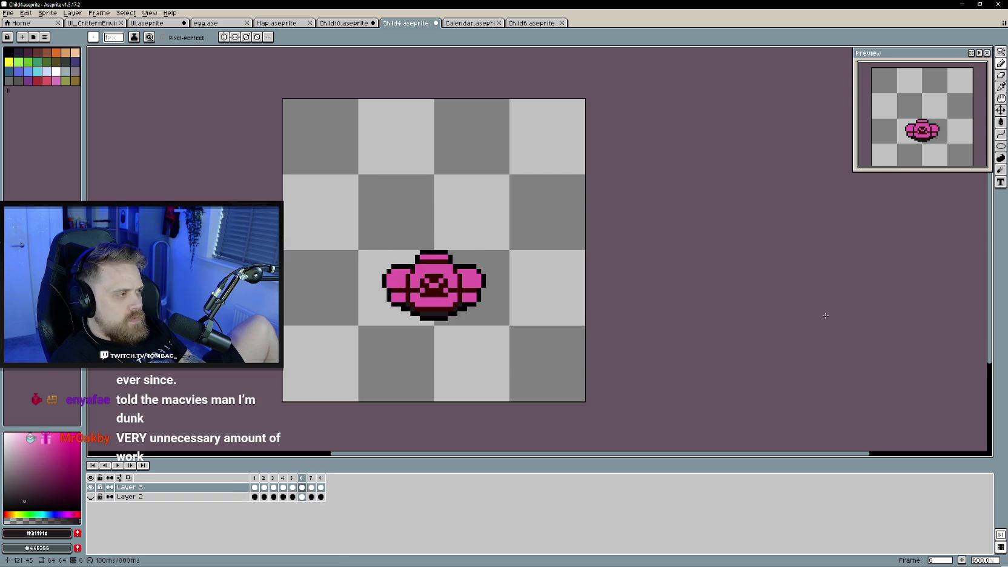
{"action": "key", "text": "Return"}
{"action": "key", "text": "Return"}
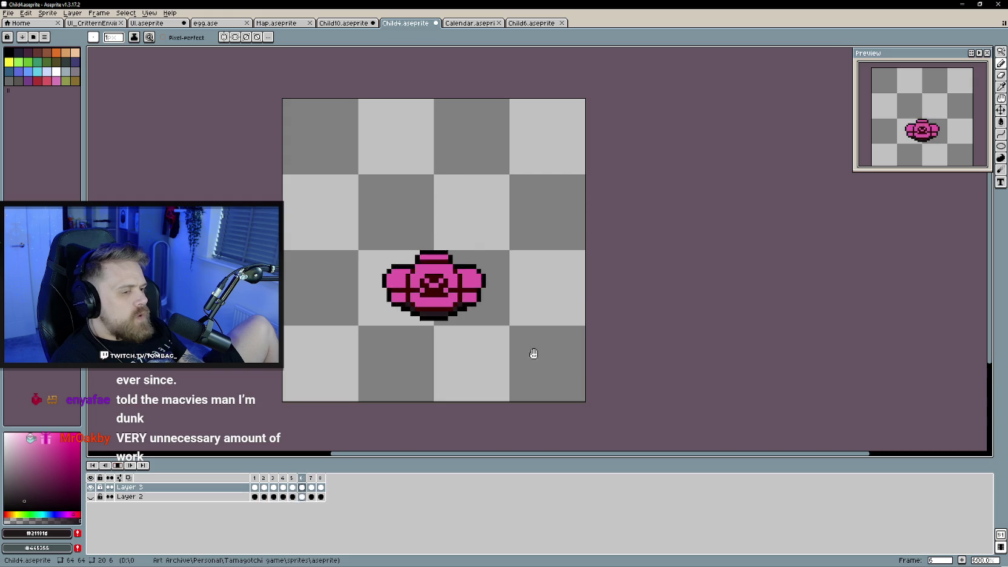
{"action": "key", "text": "Return"}
- On frame 2, zoom in and make white the drawing colour
{"action": "key", "text": "Right"}
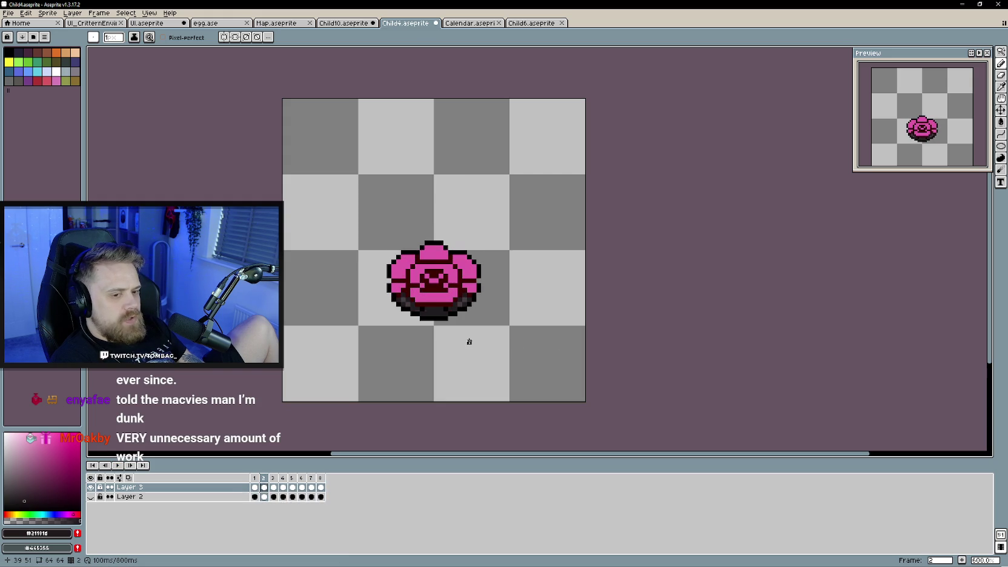
{"action": "scroll", "coordinate": [433, 324], "scroll_direction": "up", "scroll_amount": 3}
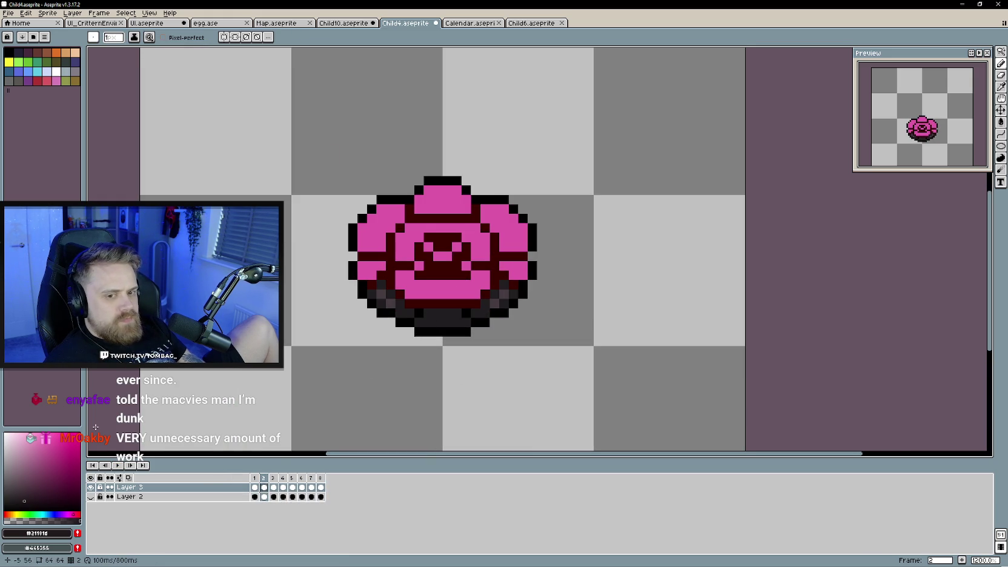
{"action": "left_click", "coordinate": [56, 71]}
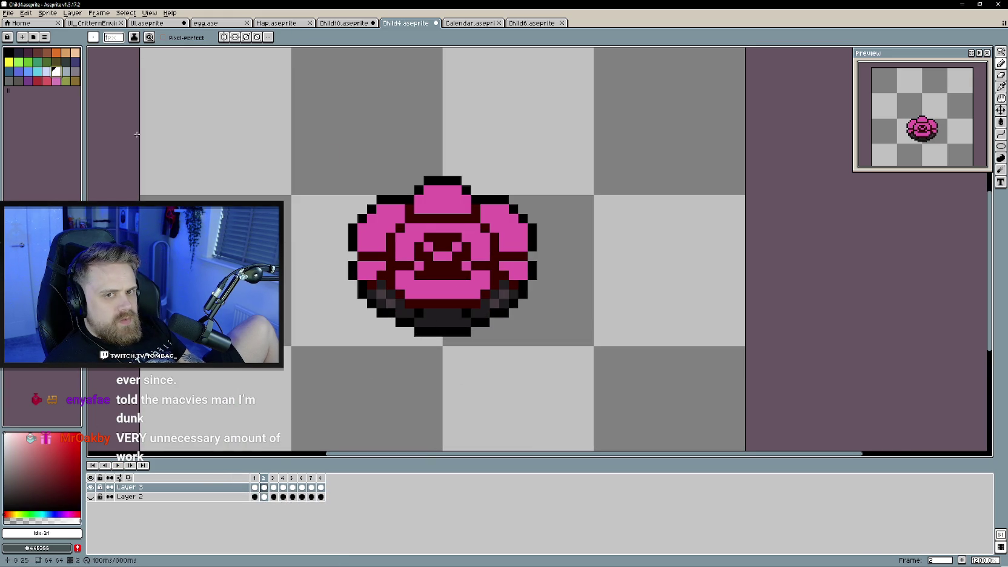
- Paint two white tooth pixels on frame 2's dark base, then step through frames 3–4 and play
{"action": "left_click", "coordinate": [417, 313]}
{"action": "left_click", "coordinate": [466, 313]}
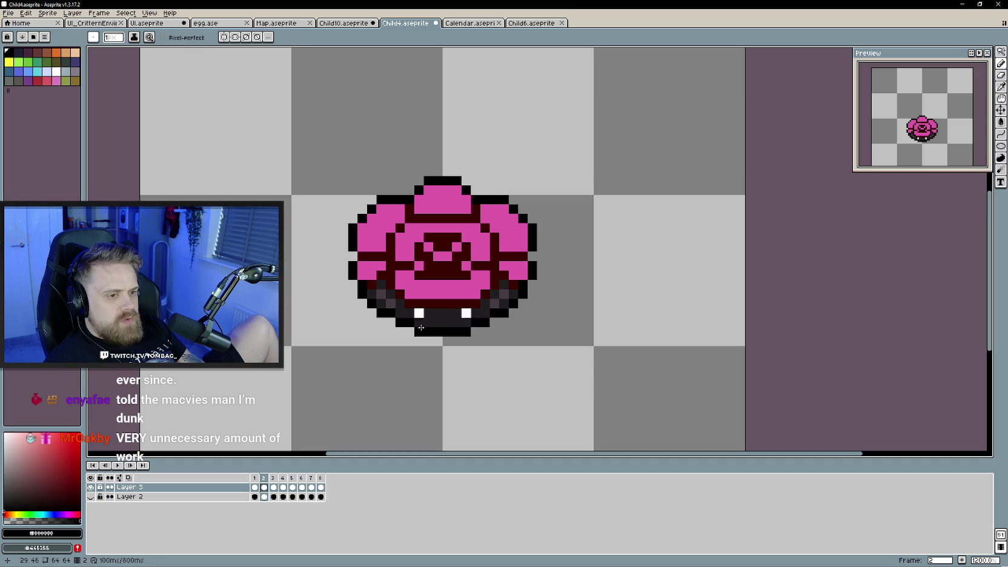
{"action": "key", "text": "Right"}
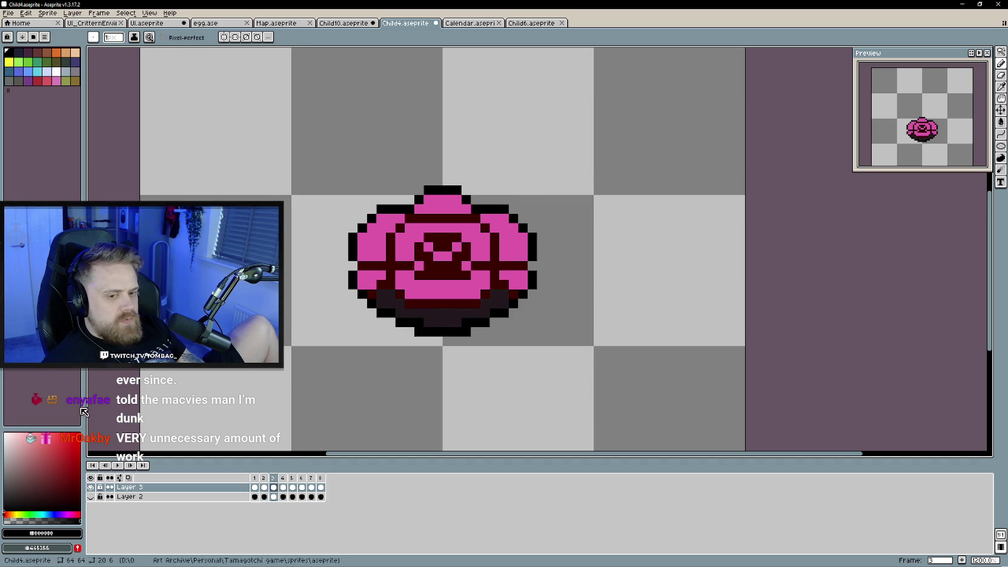
{"action": "left_click", "coordinate": [56, 71]}
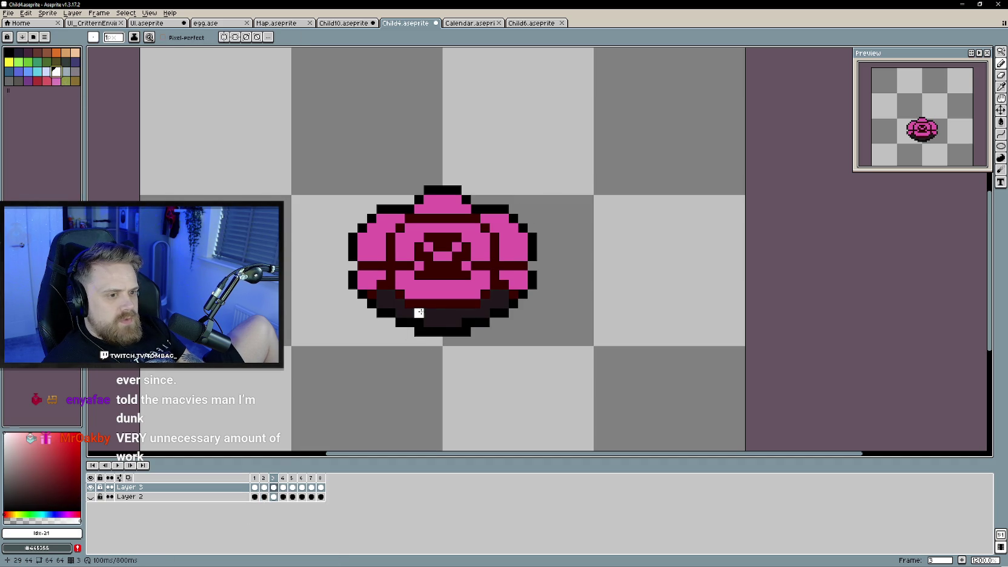
{"action": "key", "text": "Right"}
{"action": "key", "text": "Return"}
{"action": "scroll", "coordinate": [296, 352], "scroll_direction": "down", "scroll_amount": 4}
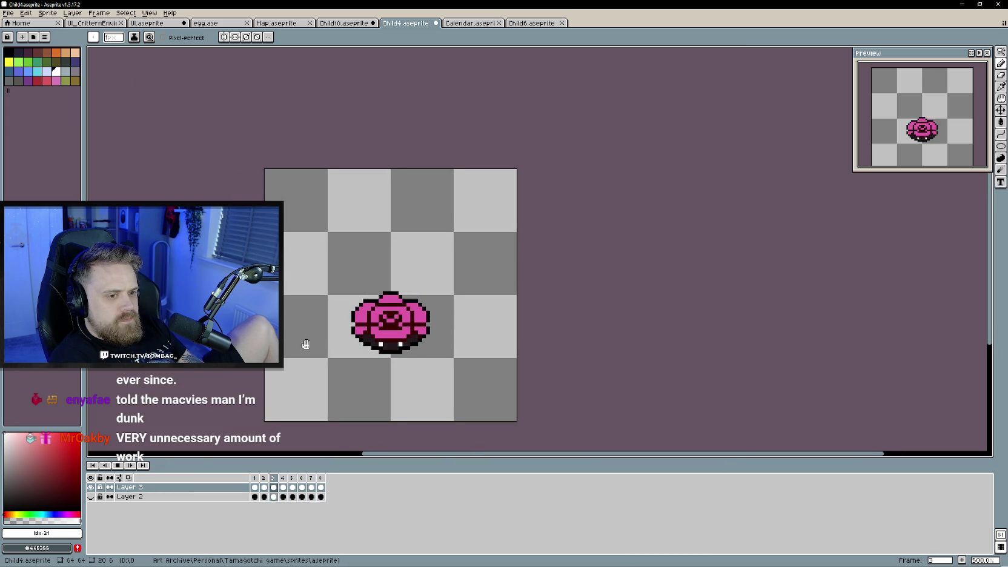
- Eyedrop the deeper dark red shading from frame 1's flower as the drawing colour
{"action": "scroll", "coordinate": [309, 350], "scroll_direction": "left", "scroll_amount": 1}
{"action": "scroll", "coordinate": [314, 360], "scroll_direction": "left", "scroll_amount": 1}
{"action": "scroll", "coordinate": [324, 365], "scroll_direction": "left", "scroll_amount": 1}
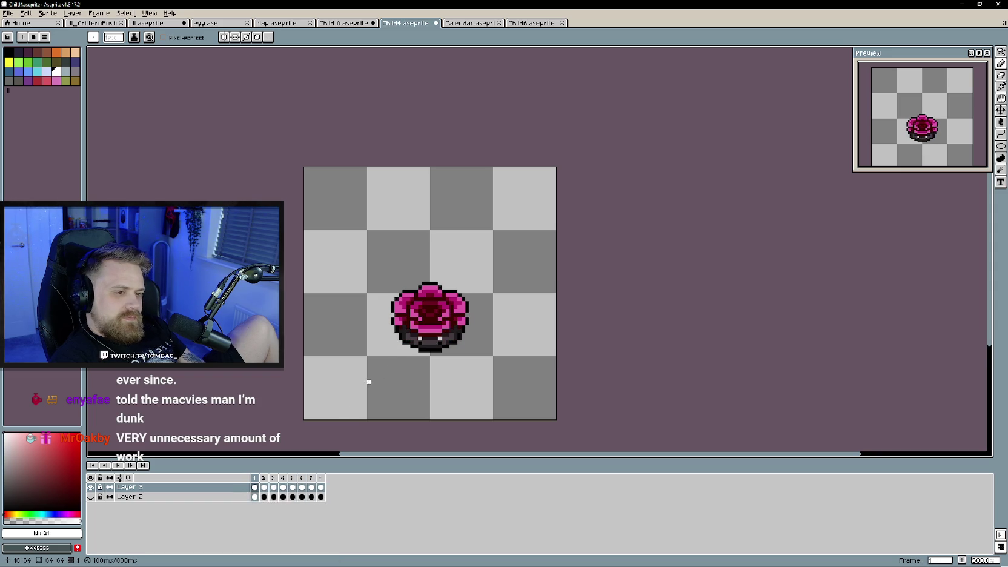
{"action": "scroll", "coordinate": [361, 391], "scroll_direction": "up", "scroll_amount": 1}
{"action": "scroll", "coordinate": [381, 396], "scroll_direction": "up", "scroll_amount": 2}
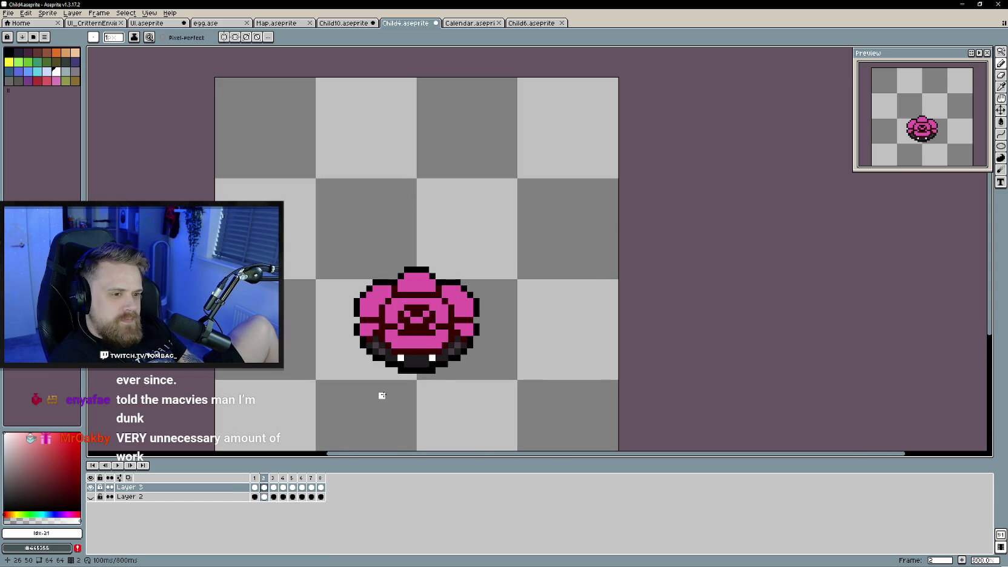
{"action": "key", "text": "alt"}
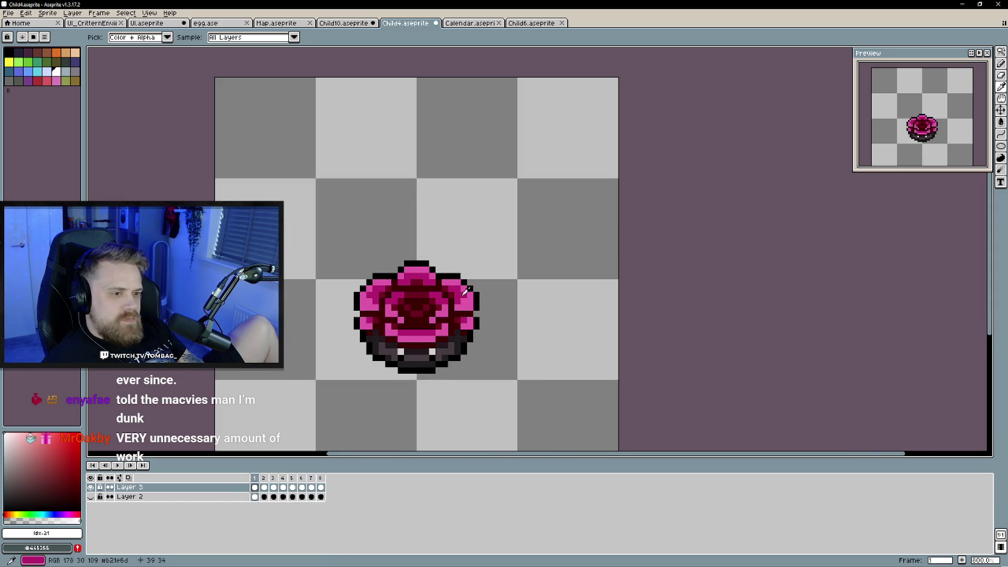
{"action": "left_click", "coordinate": [413, 308], "text": "alt"}
{"action": "scroll", "coordinate": [412, 310], "scroll_direction": "up", "scroll_amount": 1}
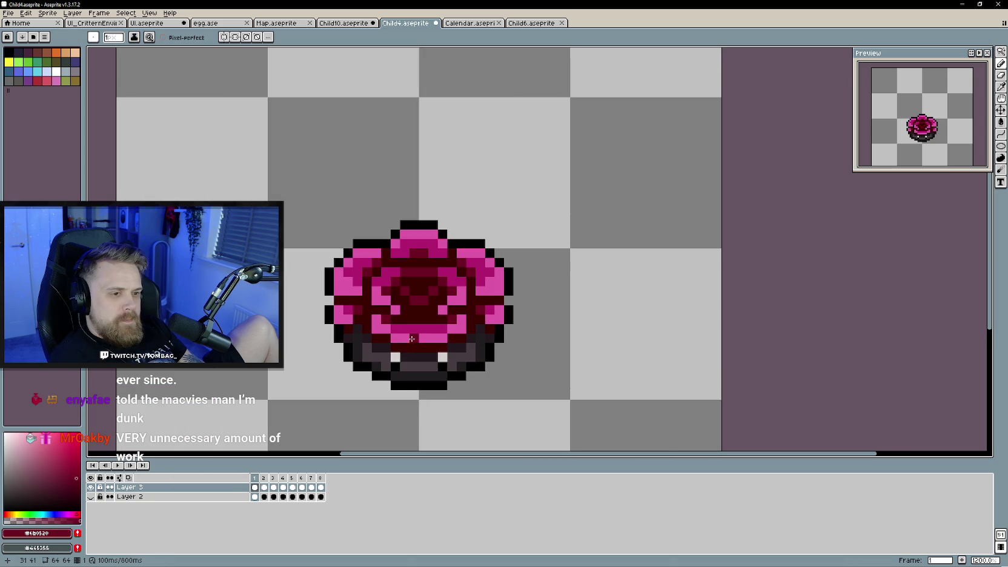
- Step through all eight frames from frame 1 and loop back to the start
{"action": "scroll", "coordinate": [412, 310], "scroll_direction": "up", "scroll_amount": 1}
{"action": "key", "text": "Left"}
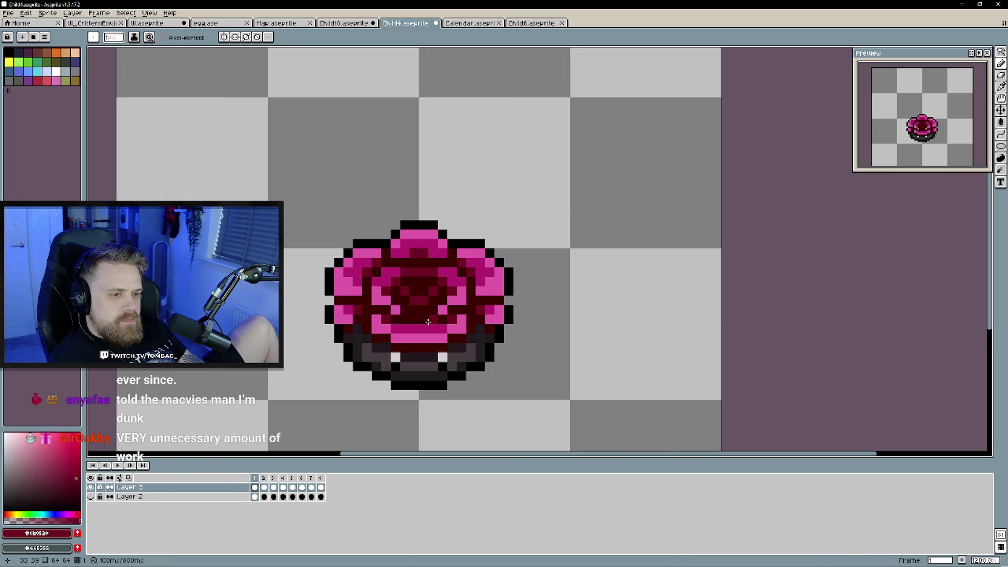
{"action": "key", "text": "Right"}
{"action": "key", "text": "Right"}
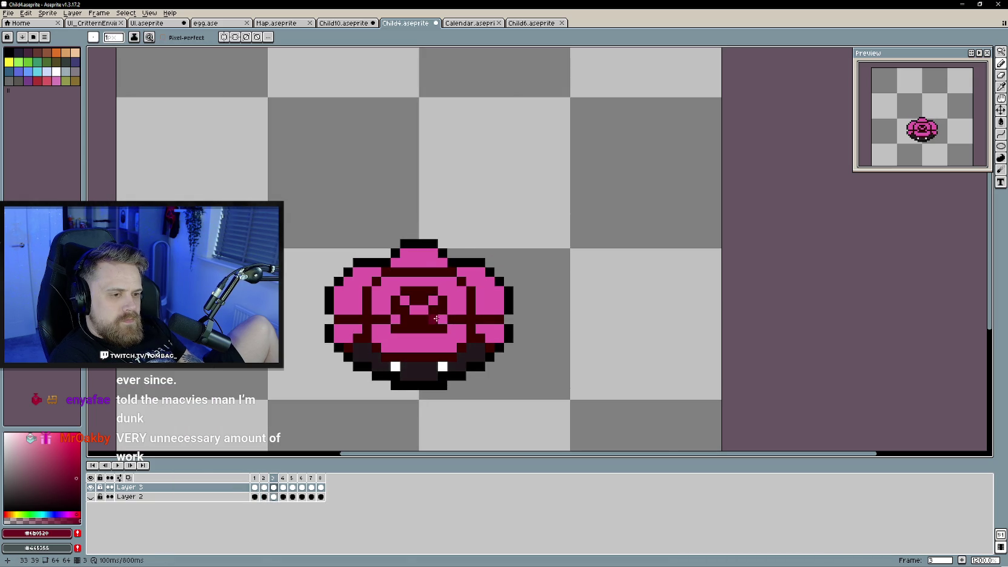
{"action": "key", "text": "Right"}
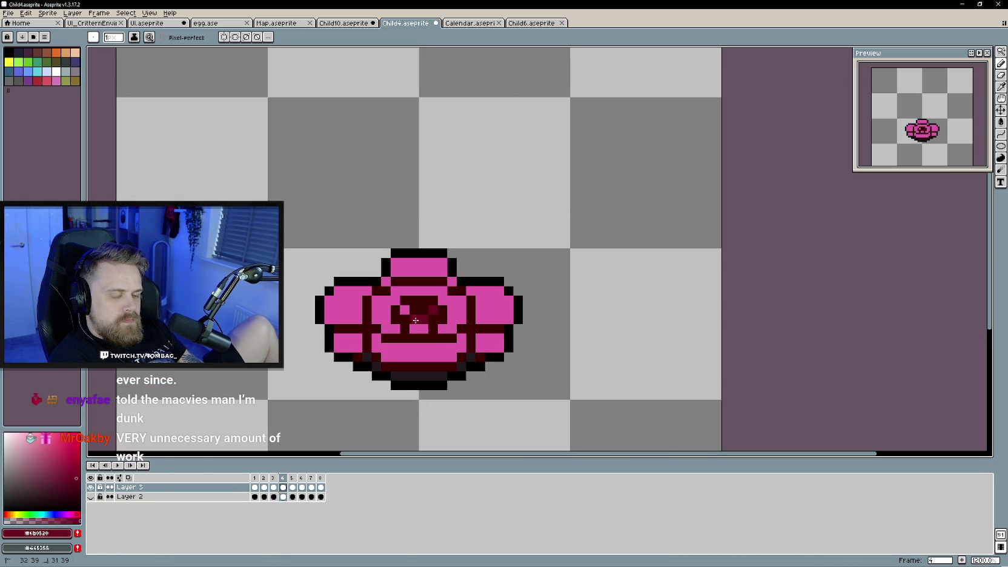
{"action": "key", "text": "Right"}
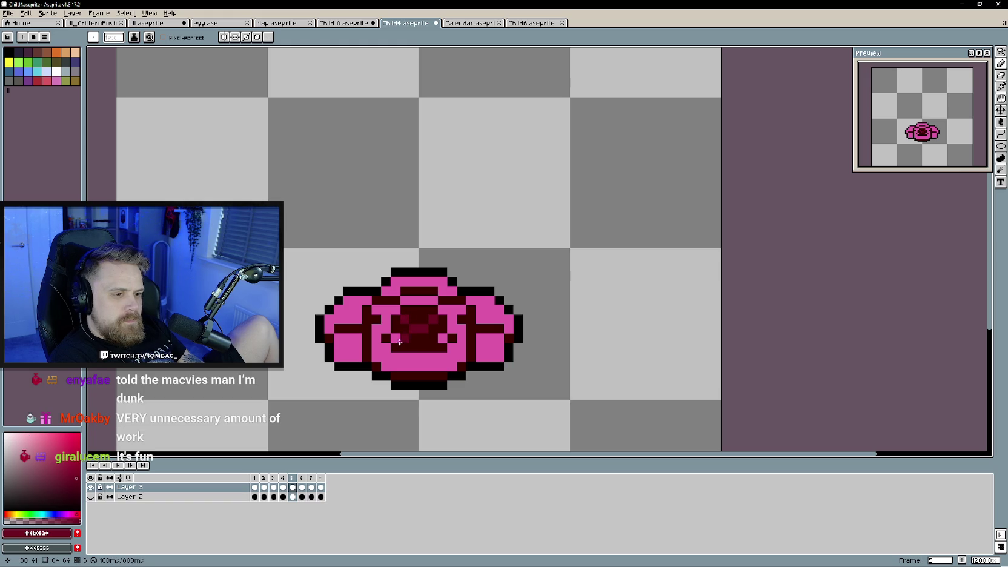
{"action": "key", "text": "Right"}
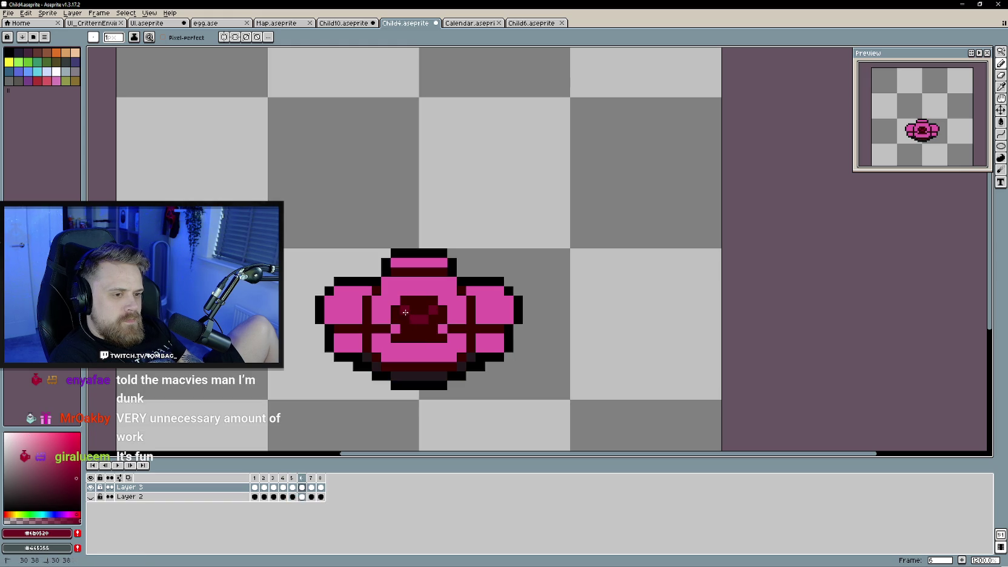
{"action": "key", "text": "Right"}
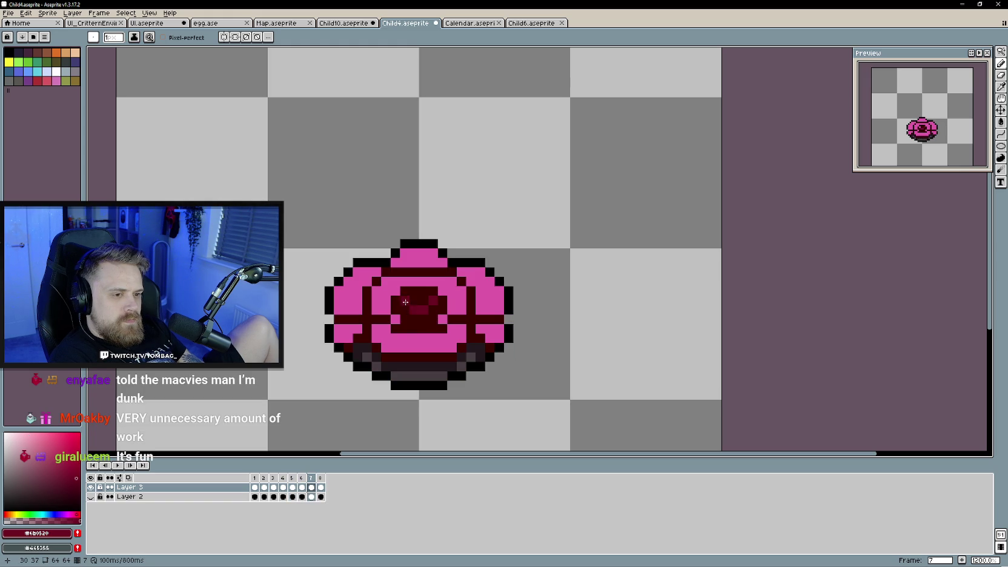
{"action": "key", "text": "Right"}
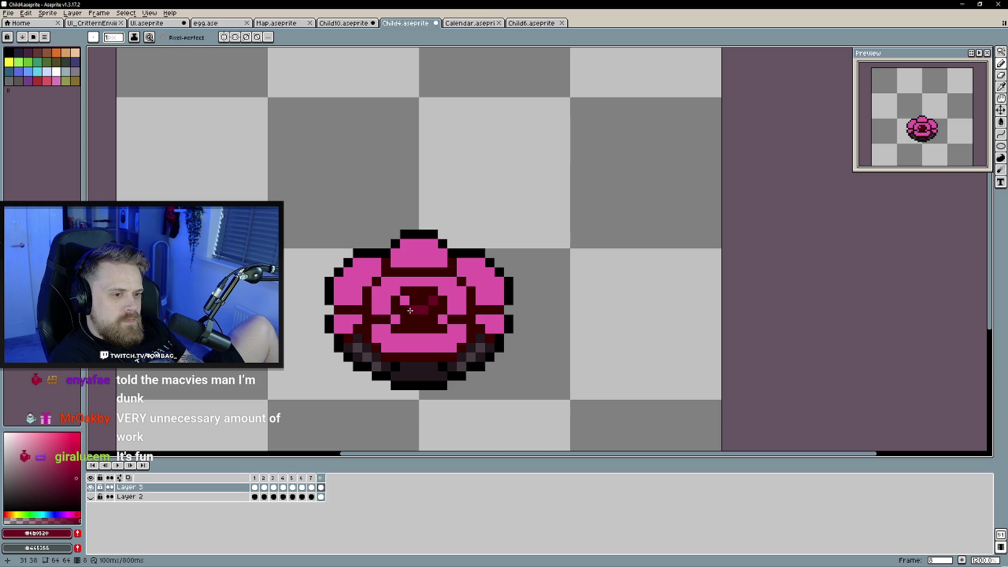
{"action": "key", "text": "Right"}
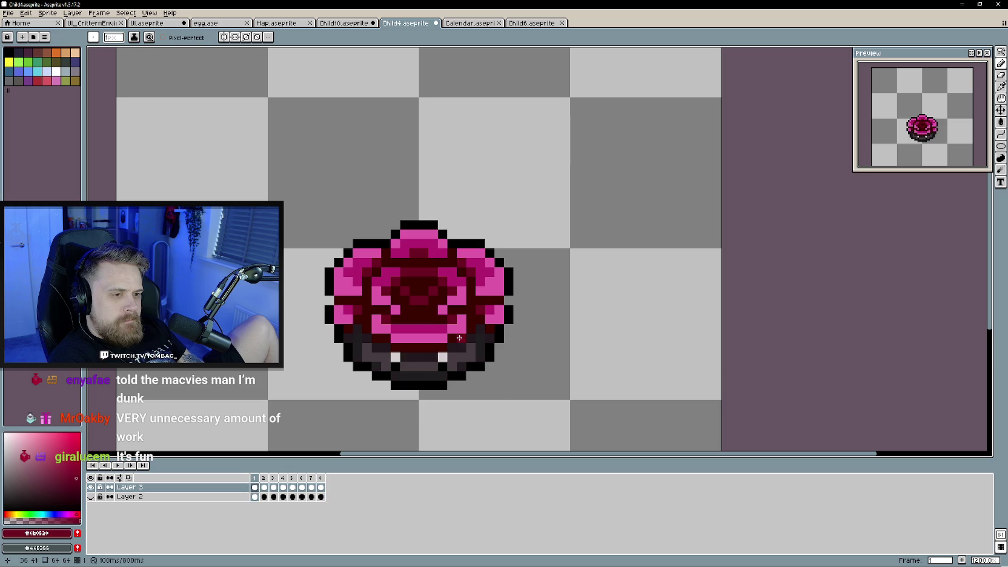
- On frame 2, undo the last pencil stroke, then continue to frames 4 and 5
{"action": "key", "text": "Right"}
{"action": "key", "text": "Right"}
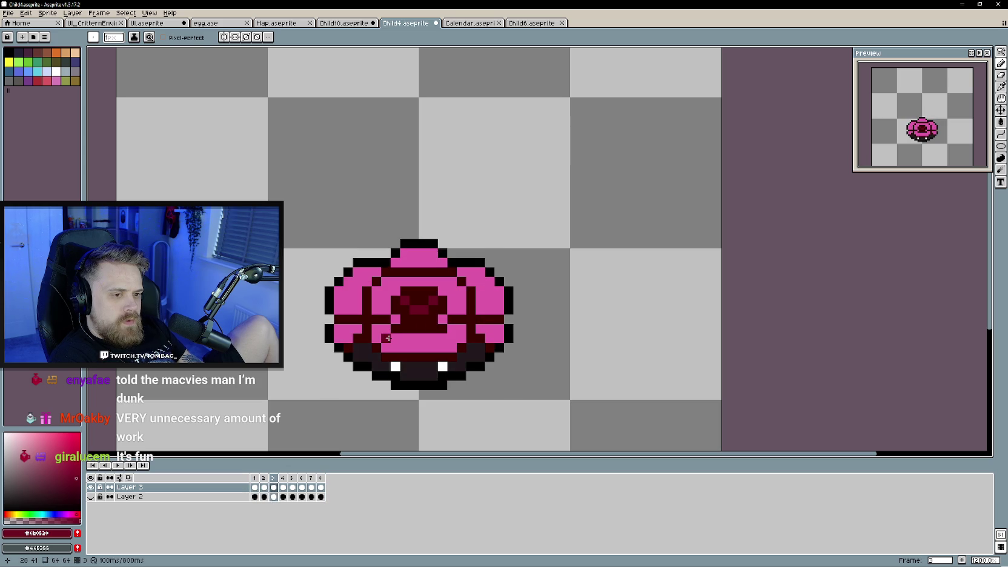
{"action": "key", "text": "ctrl+z"}
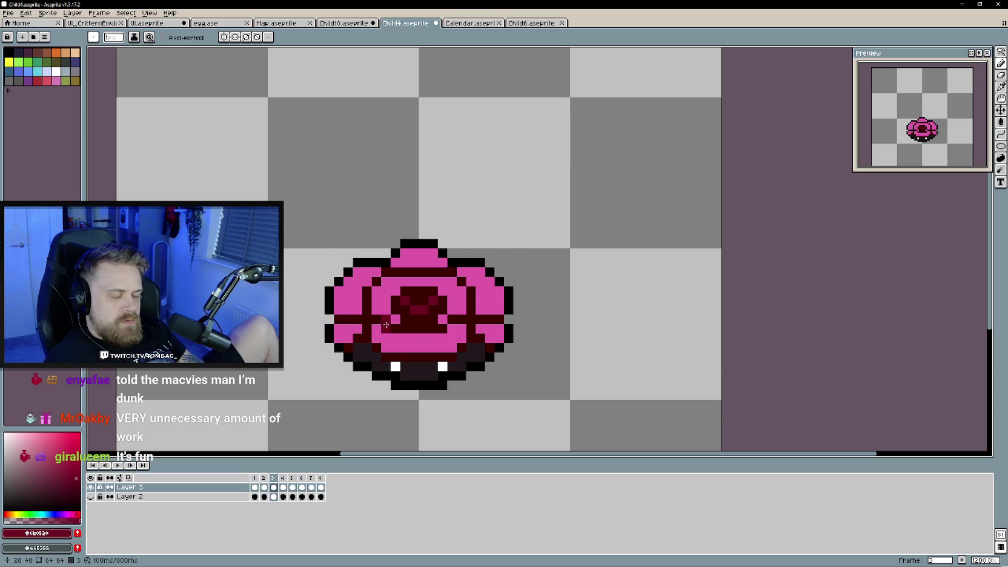
{"action": "key", "text": "Right"}
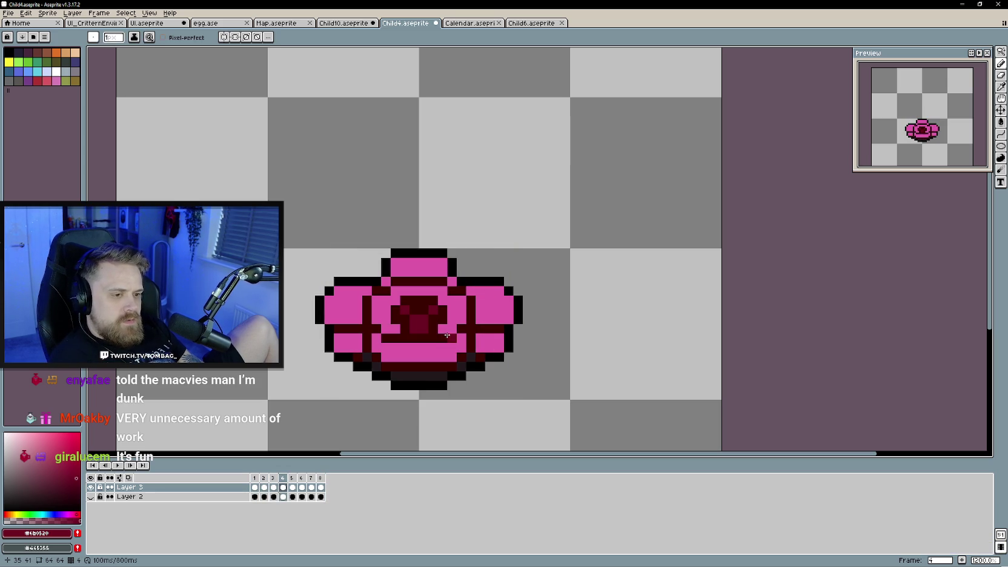
{"action": "key", "text": "Right"}
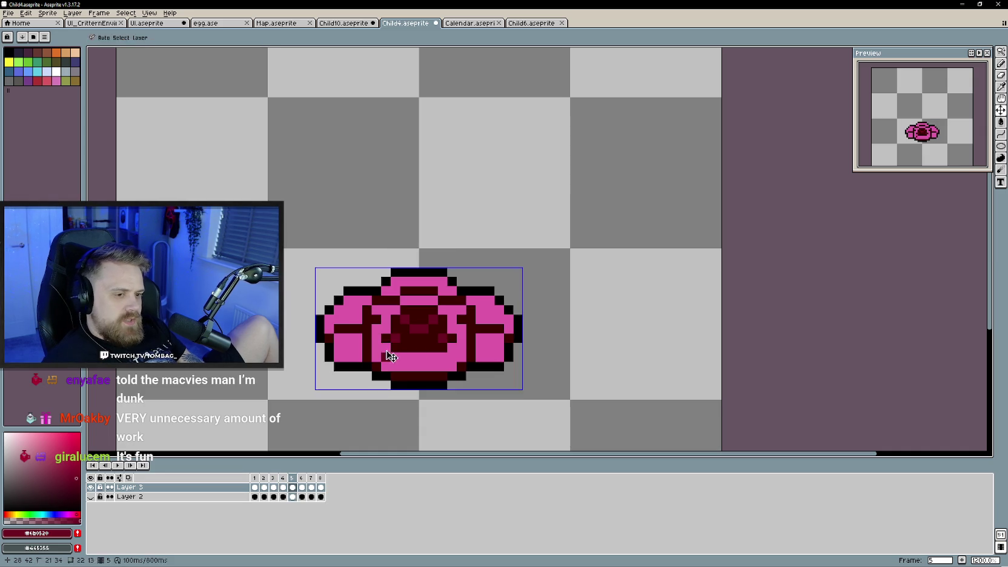
- Step forward to frame 8, then back through earlier frames to frame 4
{"action": "key", "text": "Right"}
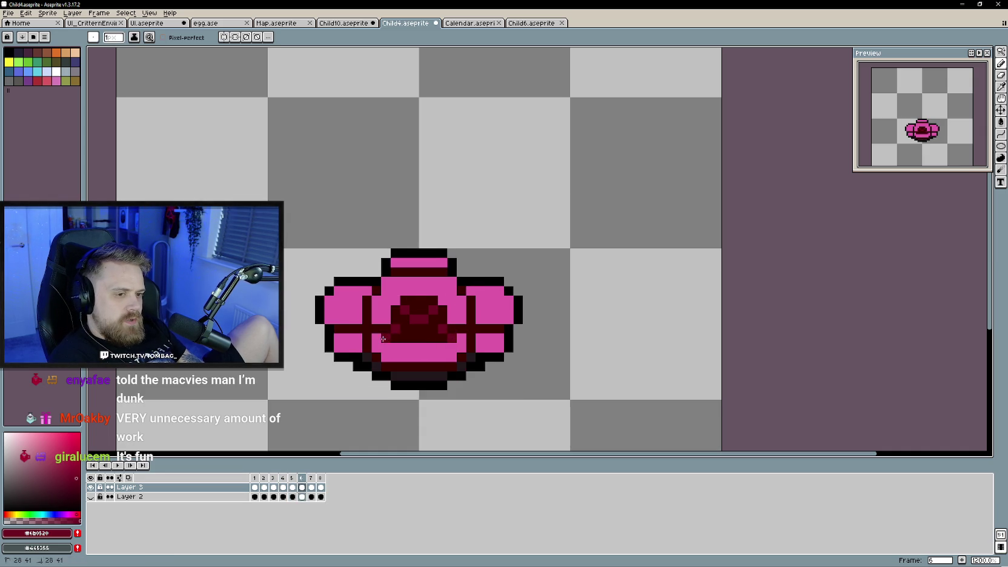
{"action": "key", "text": "Right"}
{"action": "key", "text": "Right"}
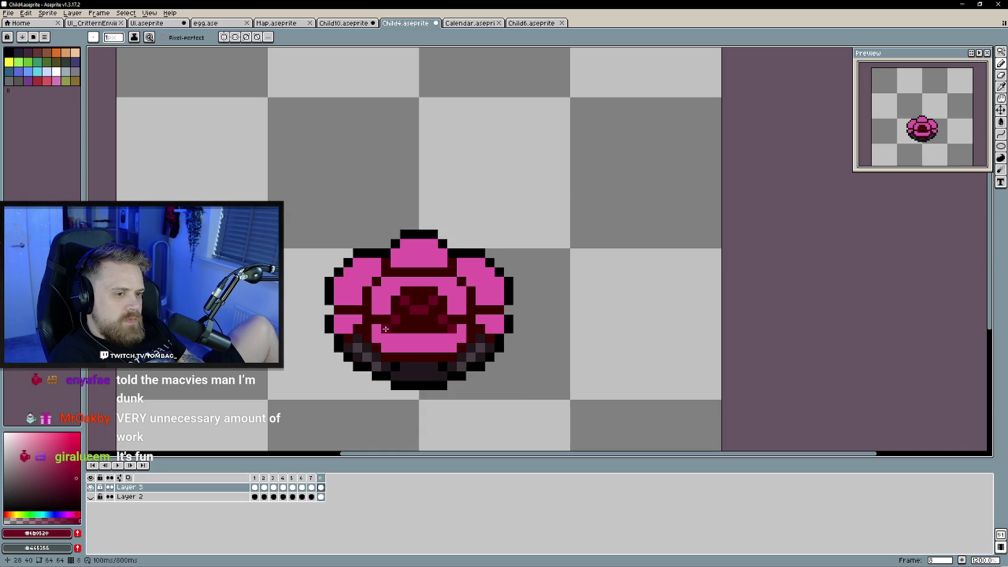
{"action": "key", "text": "Right"}
{"action": "key", "text": "Right"}
{"action": "key", "text": "Right"}
{"action": "key", "text": "Right"}
{"action": "key", "text": "Right"}
{"action": "key", "text": "Right"}
{"action": "key", "text": "Right"}
{"action": "key", "text": "Left"}
{"action": "key", "text": "Left"}
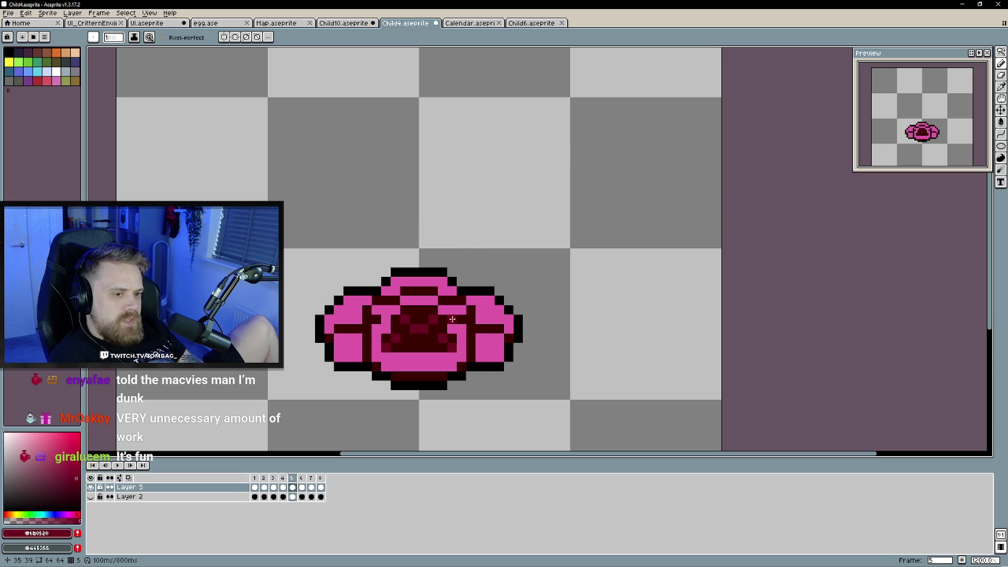
{"action": "key", "text": "Left"}
{"action": "key", "text": "Left"}
{"action": "key", "text": "Left"}
{"action": "key", "text": "Left"}
{"action": "key", "text": "Right"}
{"action": "key", "text": "Right"}
{"action": "key", "text": "Left"}
{"action": "key", "text": "Right"}
{"action": "key", "text": "Right"}
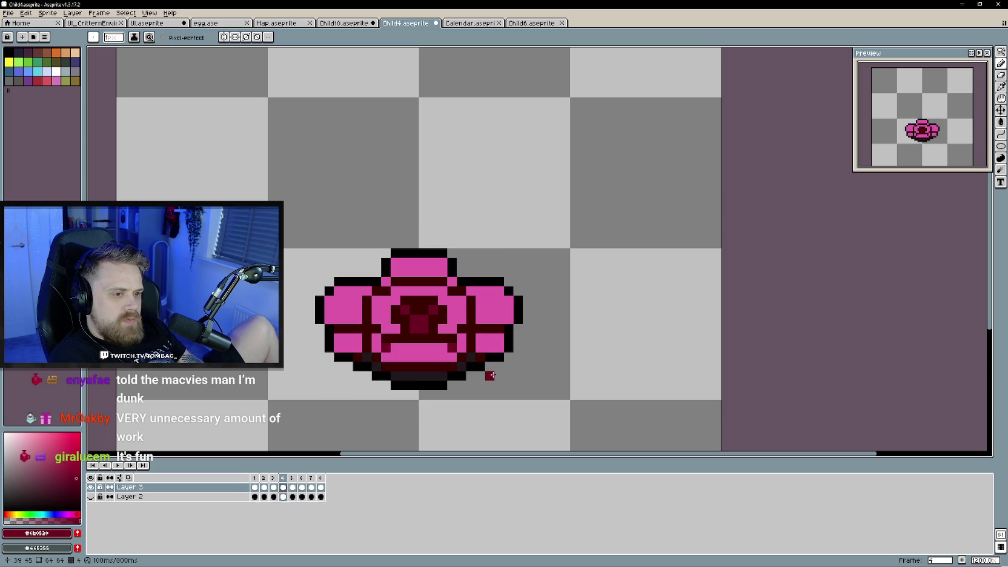
- Flip back and forth between frames 4 and 5 to compare them
{"action": "key", "text": "Left"}
{"action": "key", "text": "Right"}
{"action": "key", "text": "Left"}
{"action": "key", "text": "Right"}
{"action": "key", "text": "Right"}
{"action": "key", "text": "Left"}
{"action": "key", "text": "Right"}
{"action": "key", "text": "Left"}
{"action": "key", "text": "Right"}
{"action": "key", "text": "Left"}
{"action": "key", "text": "Right"}
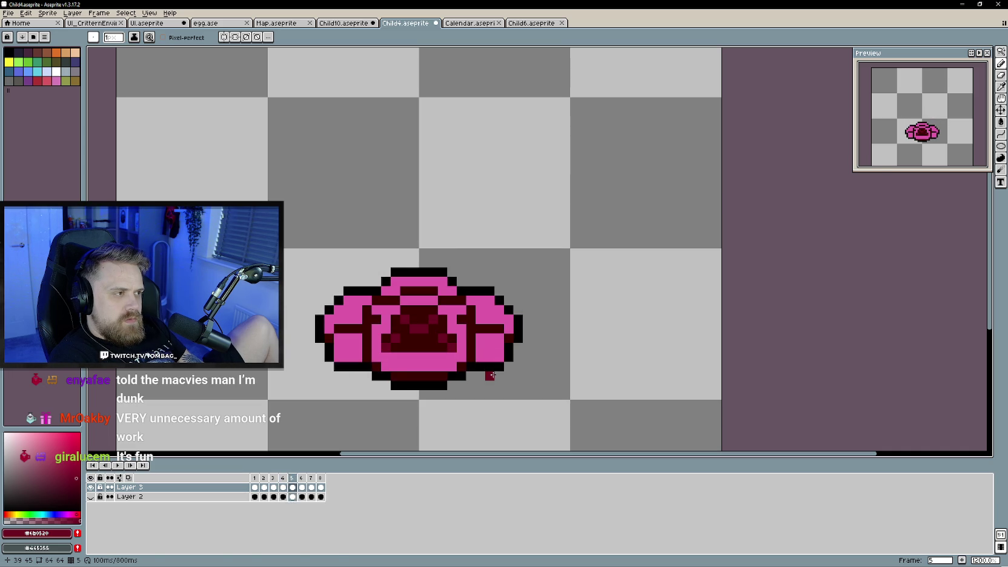
{"action": "key", "text": "Left"}
{"action": "key", "text": "Right"}
{"action": "key", "text": "Left"}
{"action": "key", "text": "Right"}
{"action": "key", "text": "Left"}
{"action": "key", "text": "Right"}
{"action": "key", "text": "Left"}
- Move to frame 6 and paint dark red pixels on its upper-right edge
{"action": "key", "text": "Right"}
{"action": "key", "text": "Left"}
{"action": "key", "text": "Home"}
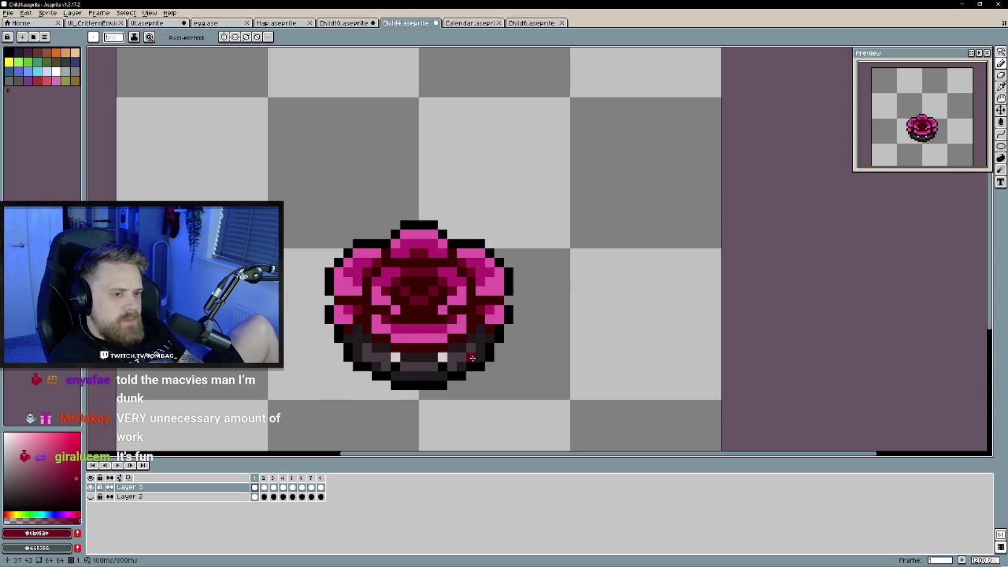
{"action": "key", "text": "Right"}
{"action": "key", "text": "Right"}
{"action": "key", "text": "Right"}
{"action": "key", "text": "Right"}
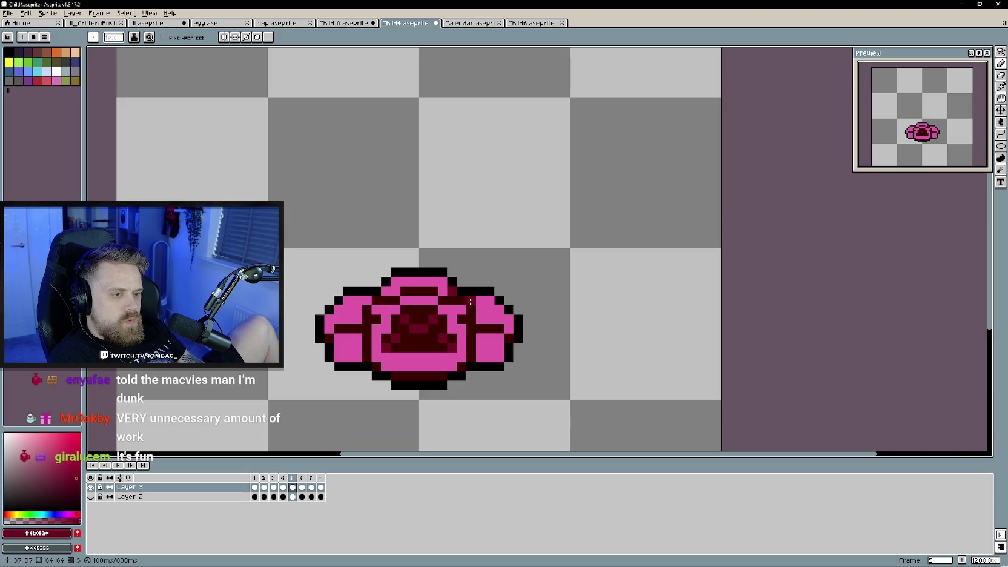
{"action": "key", "text": "Right"}
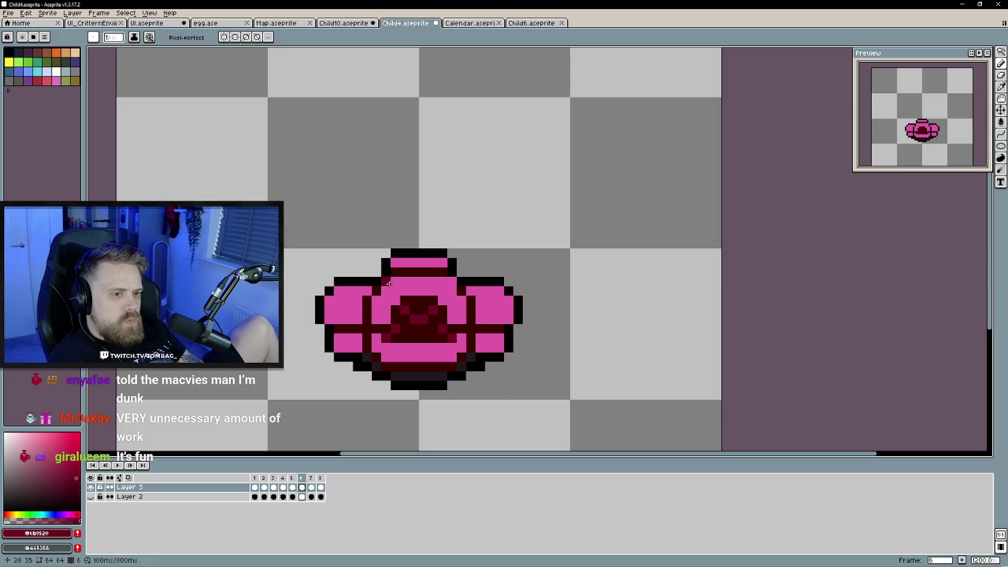
{"action": "left_click", "coordinate": [470, 292]}
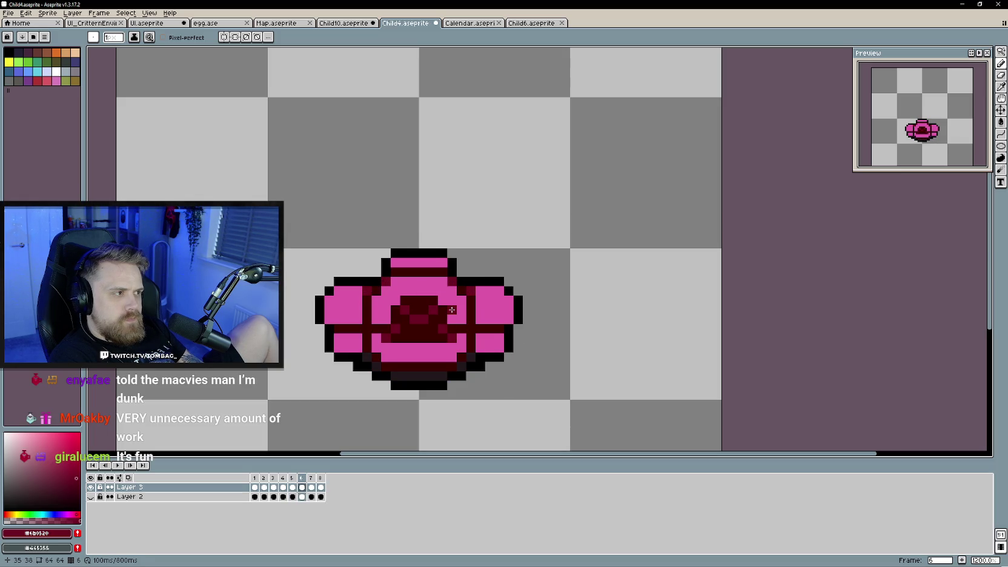
{"action": "key", "text": "Right"}
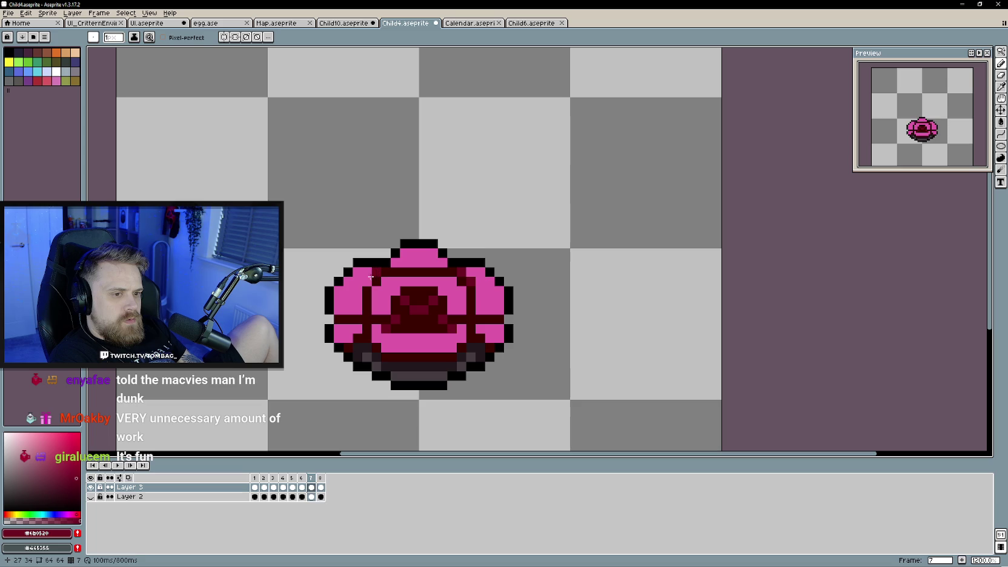
{"action": "key", "text": "Right"}
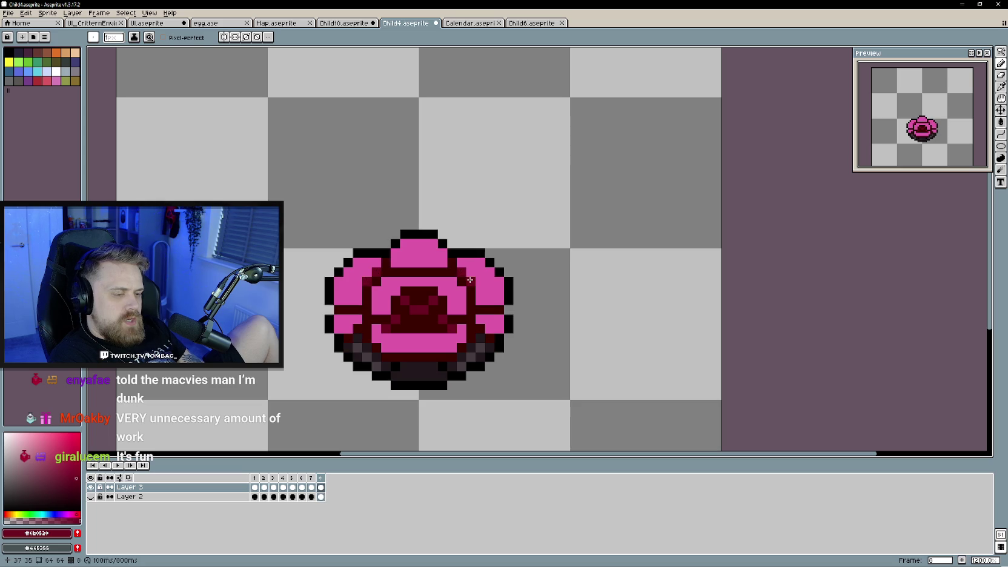
{"action": "key", "text": "Right"}
{"action": "key", "text": "Right"}
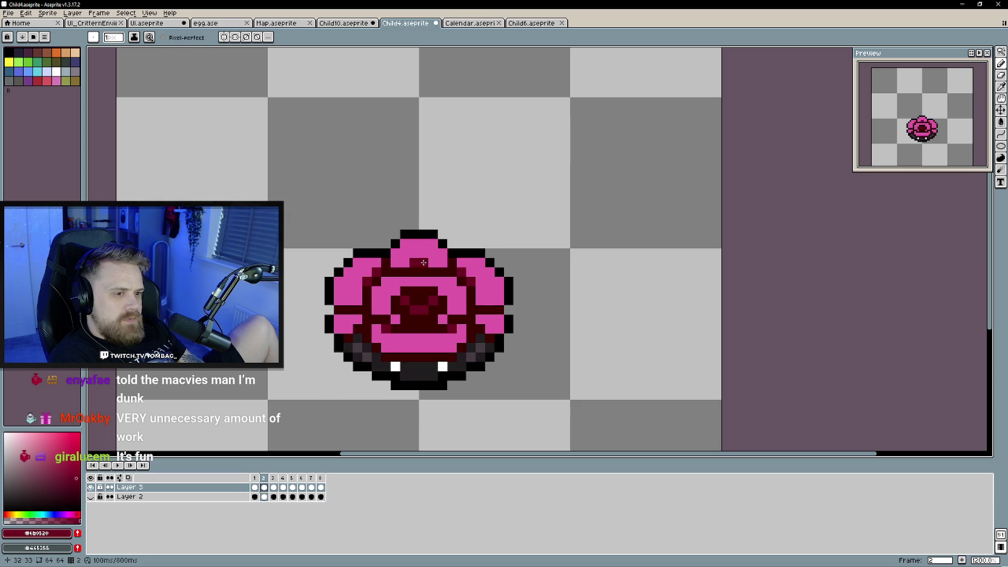
{"action": "key", "text": "Right"}
{"action": "key", "text": "Right"}
{"action": "key", "text": "Right"}
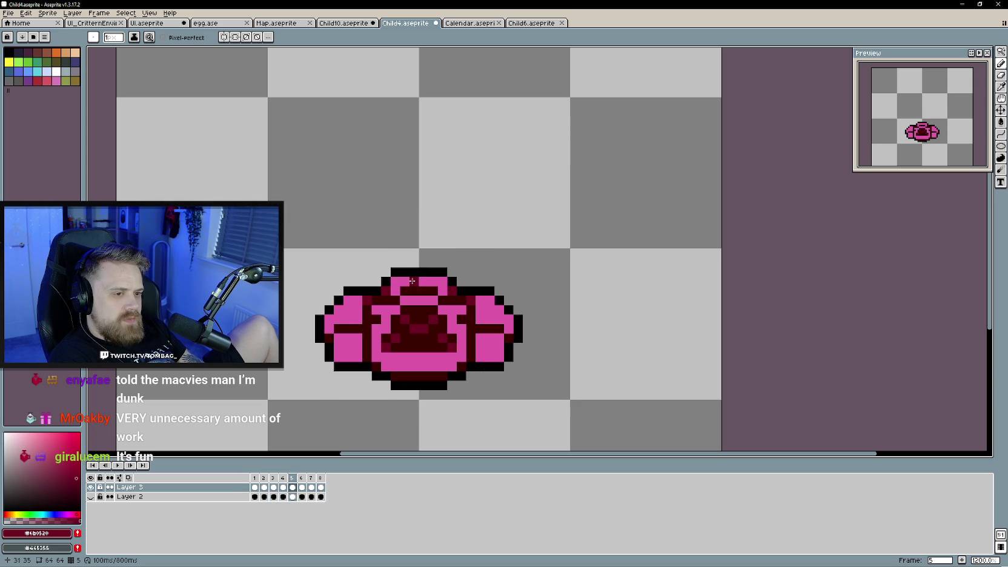
{"action": "key", "text": "Right"}
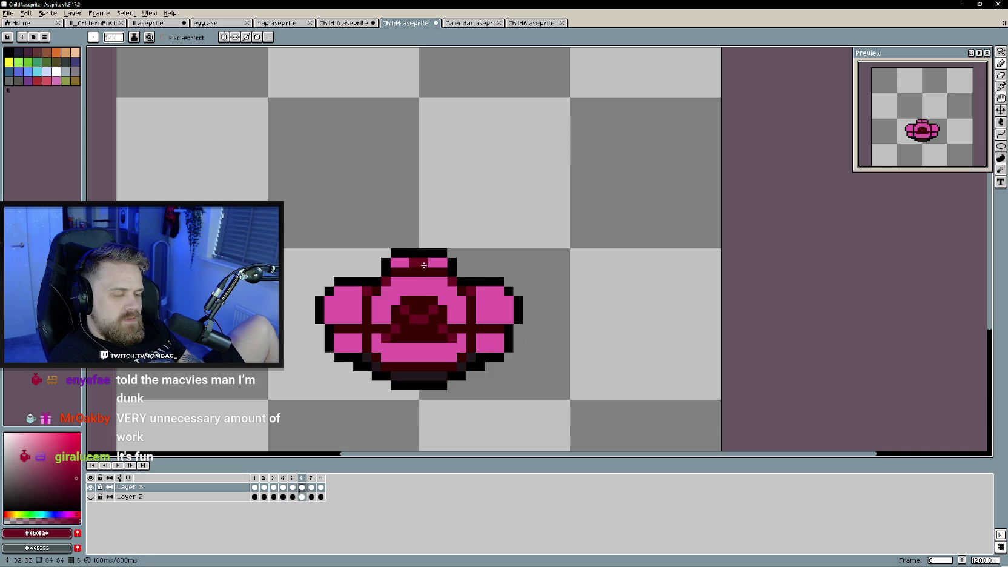
{"action": "key", "text": "Right"}
{"action": "key", "text": "Right"}
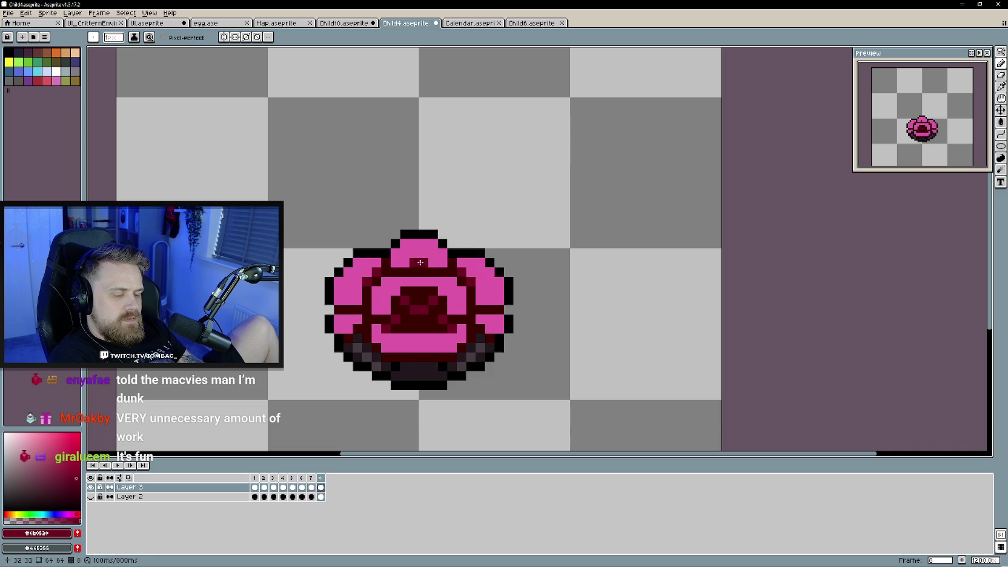
{"action": "key", "text": "Right"}
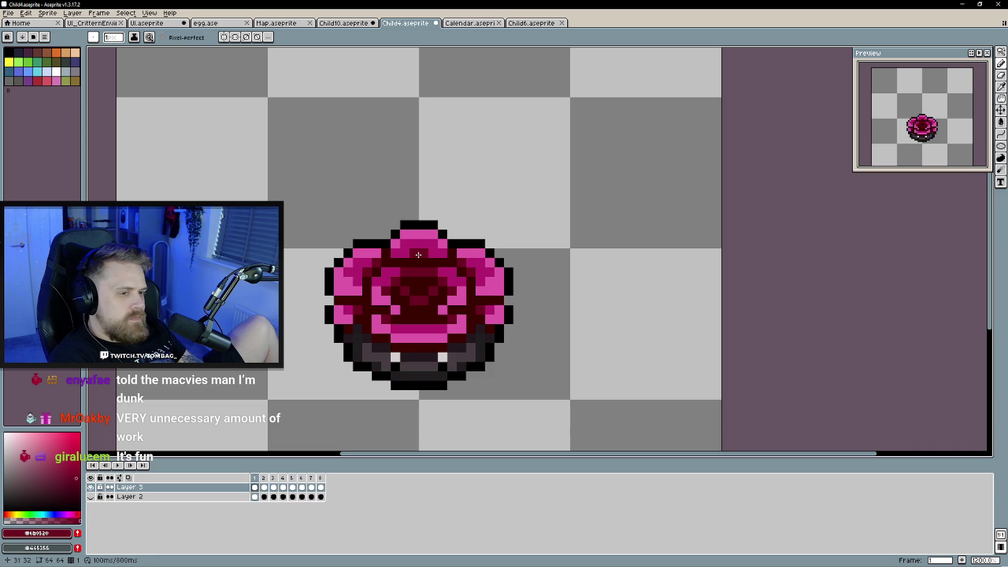
{"action": "key", "text": "Right"}
{"action": "key", "text": "Right"}
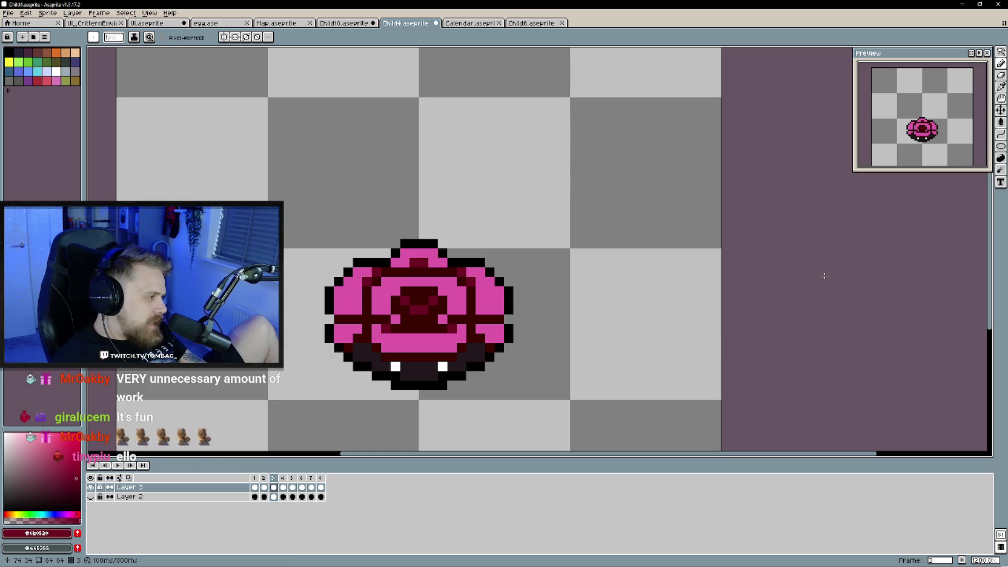
{"action": "key", "text": "Right"}
{"action": "key", "text": "Right"}
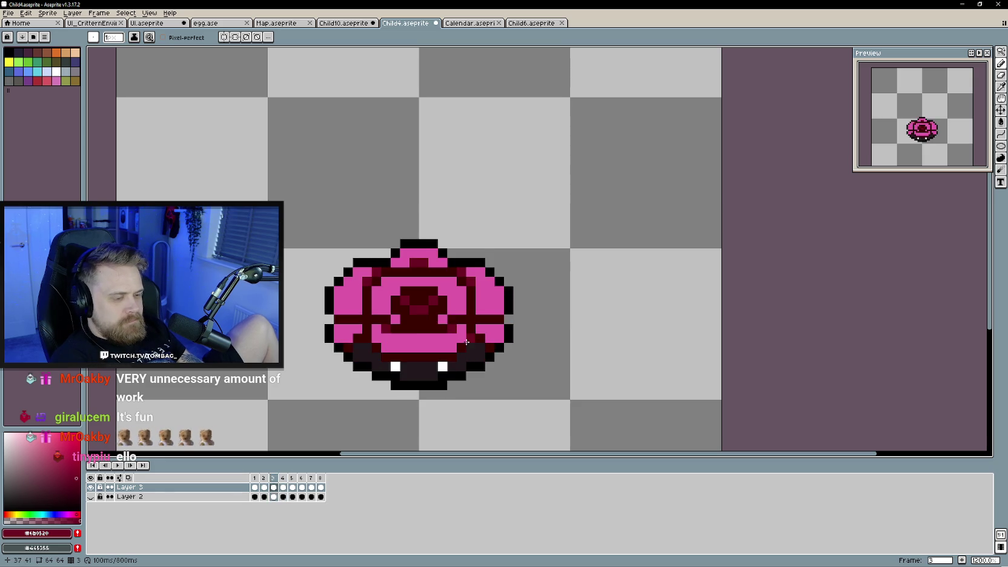
{"action": "key", "text": "Right"}
{"action": "key", "text": "Right"}
{"action": "key", "text": "Right"}
{"action": "key", "text": "Right"}
{"action": "key", "text": "Right"}
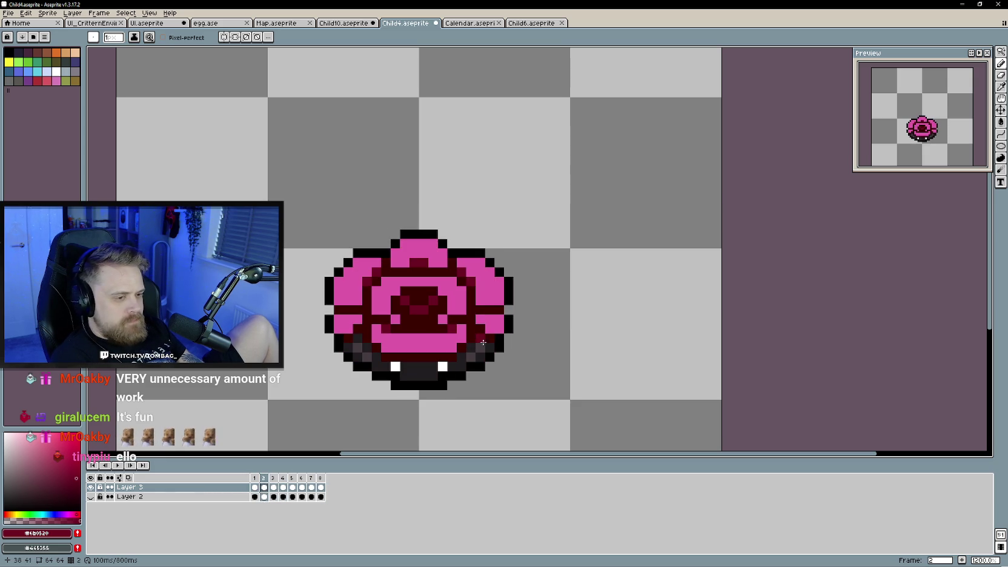
{"action": "key", "text": "Left"}
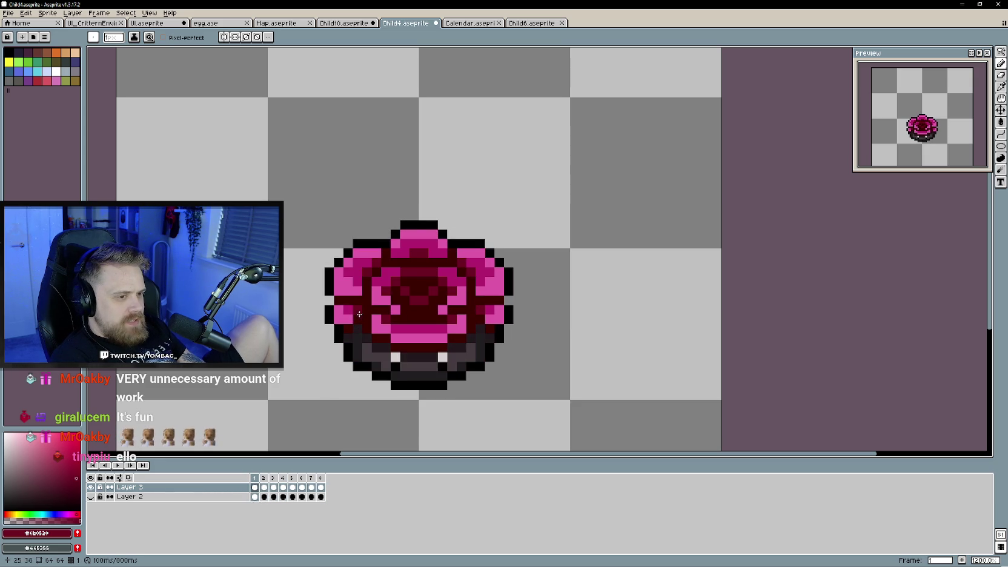
{"action": "key", "text": "Right"}
{"action": "key", "text": "Left"}
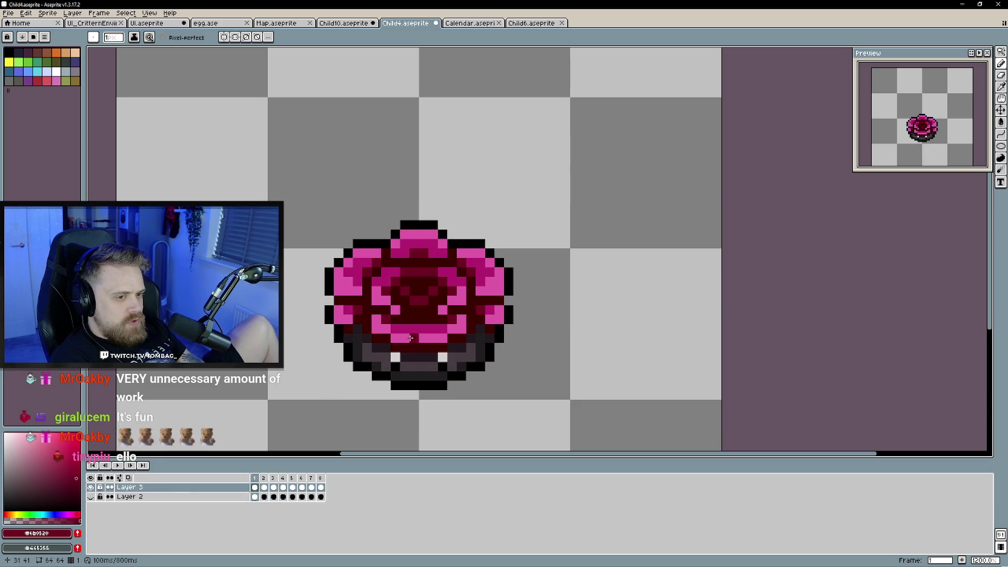
{"action": "key", "text": "Right"}
{"action": "key", "text": "Left"}
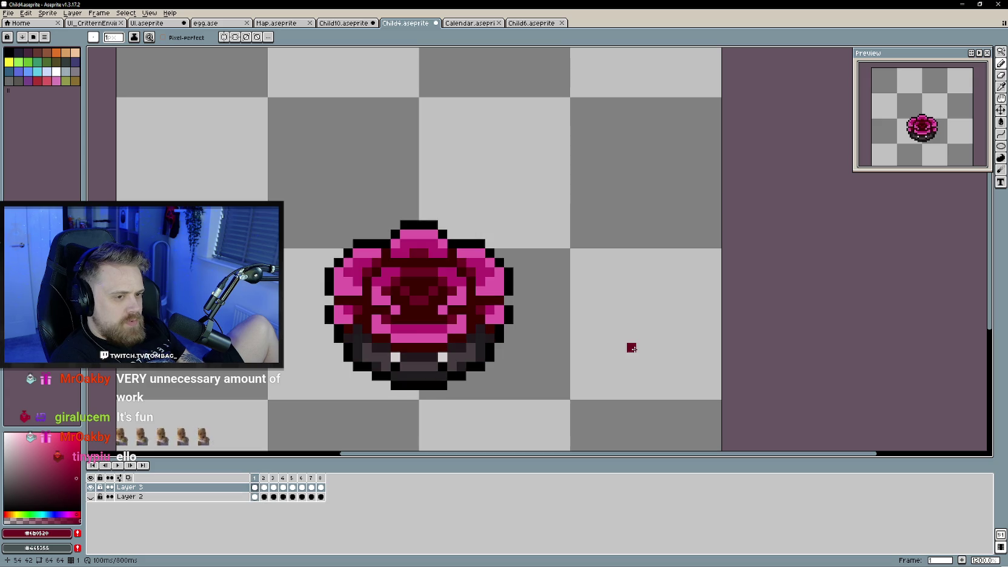
{"action": "key", "text": "Right"}
{"action": "key", "text": "Left"}
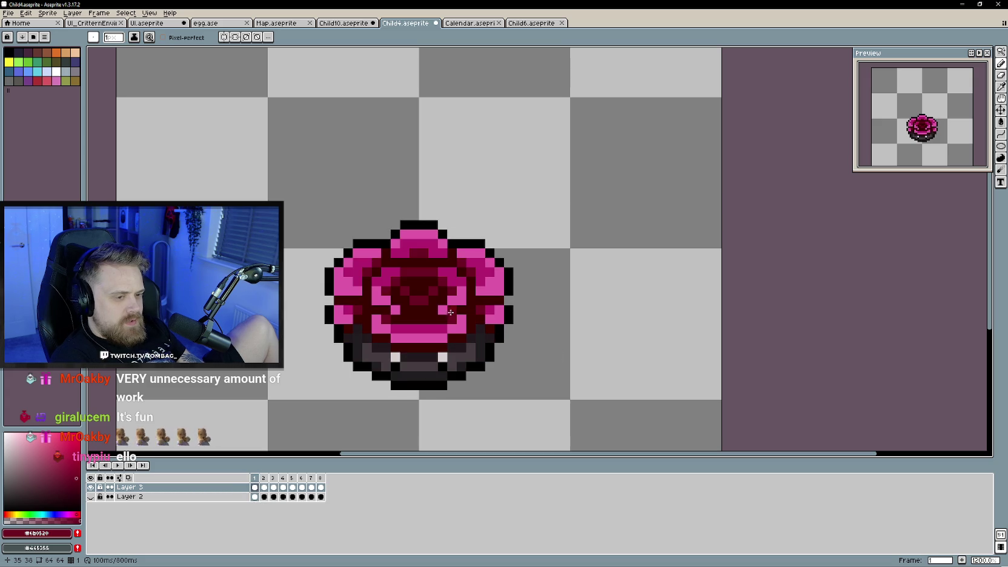
{"action": "key", "text": "Right"}
{"action": "key", "text": "Left"}
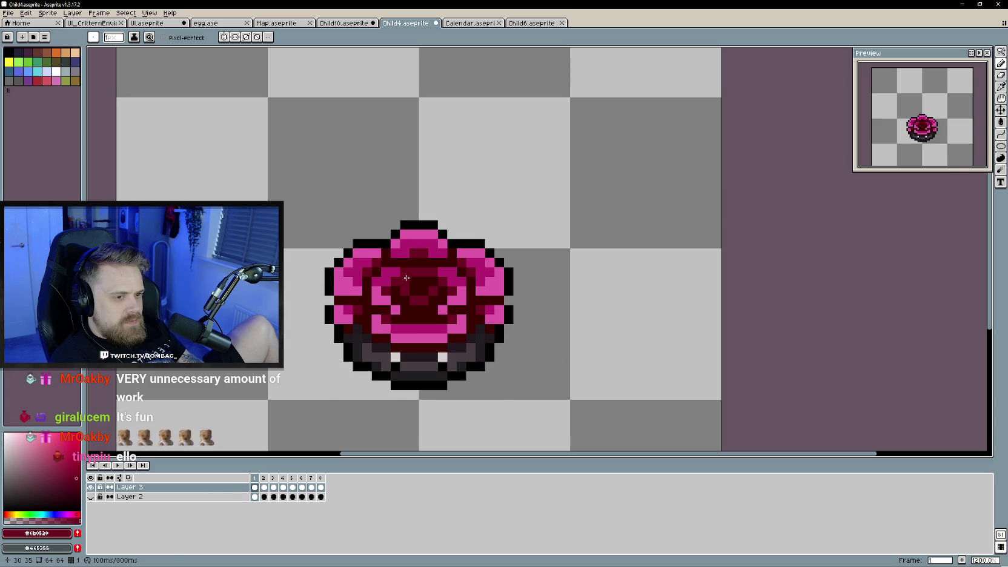
{"action": "key", "text": "Right"}
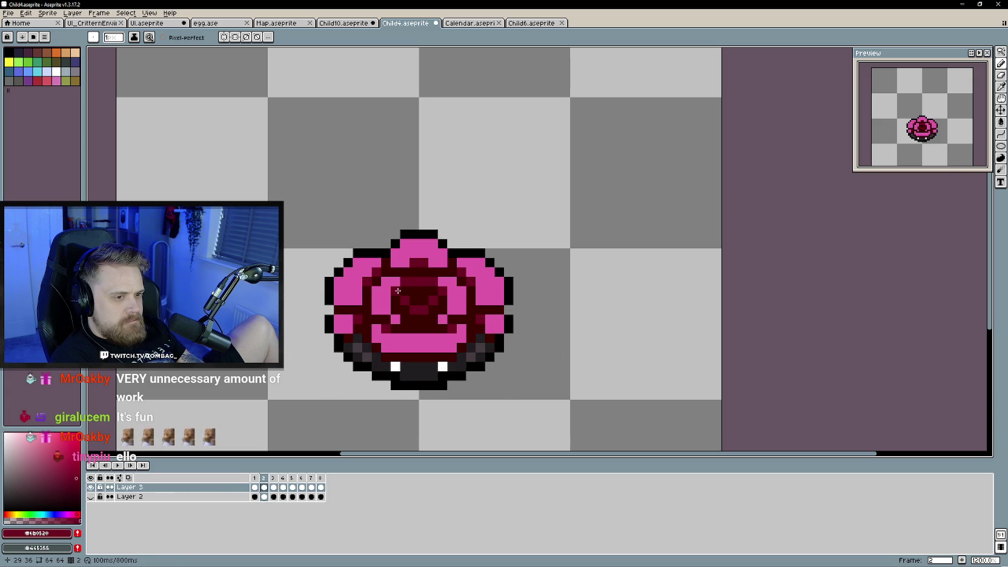
{"action": "key", "text": "Right"}
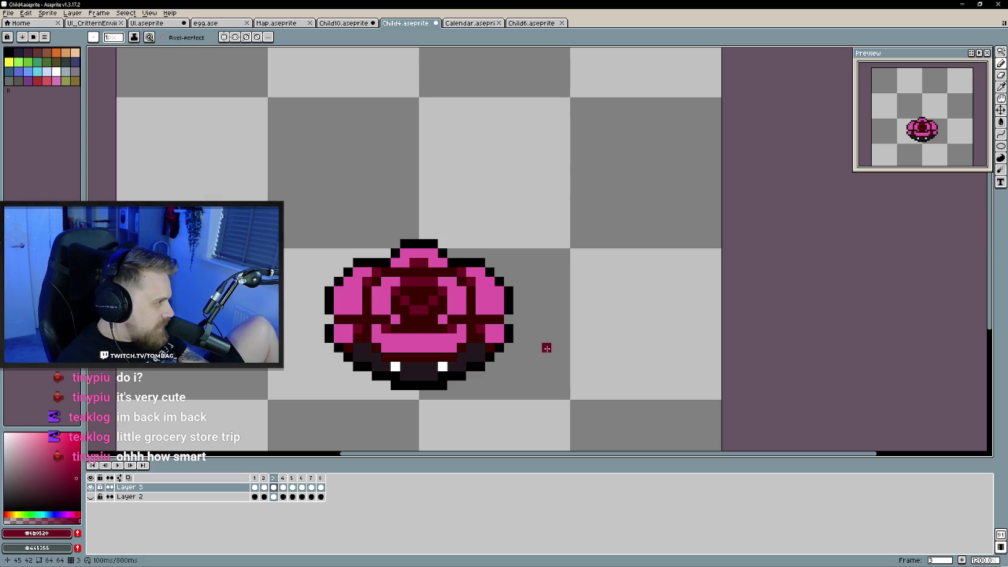
{"action": "key", "text": "Left"}
- Compare the early frames, then shade frame 4's flower centre dark red
{"action": "key", "text": "Left"}
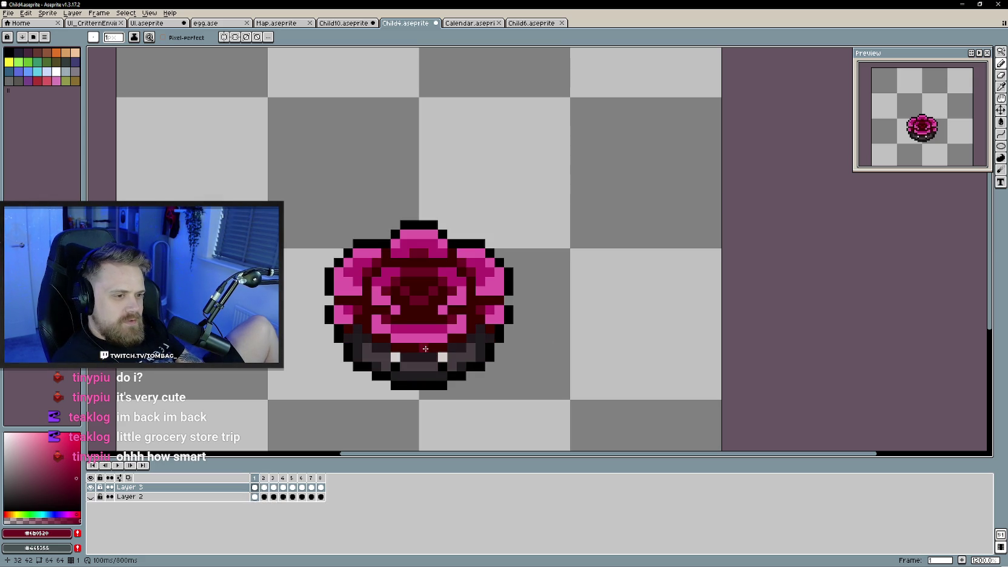
{"action": "key", "text": "Right"}
{"action": "key", "text": "Left"}
{"action": "key", "text": "Right"}
{"action": "key", "text": "Right"}
{"action": "key", "text": "Right"}
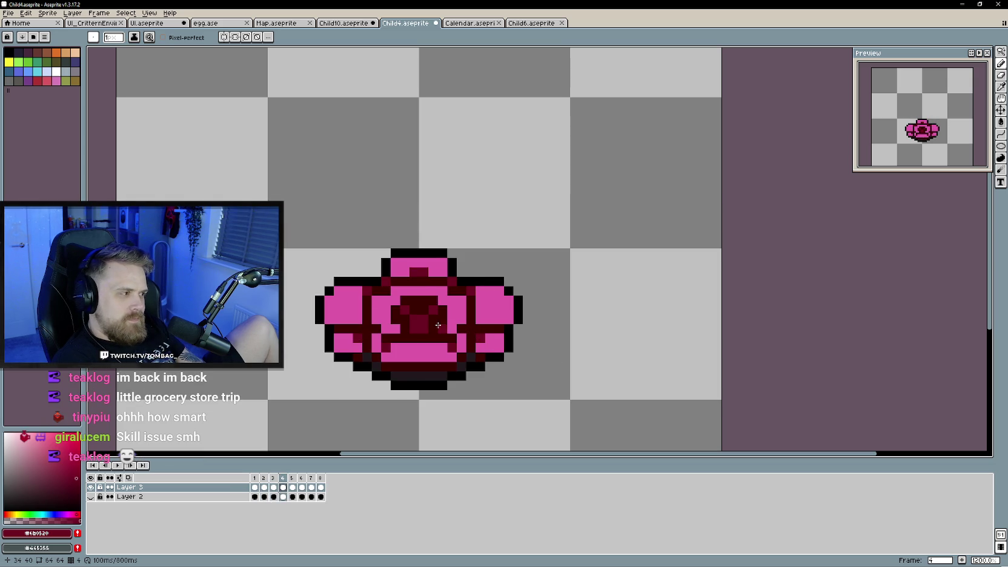
{"action": "key", "text": "Left"}
{"action": "key", "text": "Right"}
{"action": "key", "text": "Left"}
{"action": "key", "text": "Right"}
{"action": "key", "text": "Left"}
{"action": "key", "text": "Right"}
{"action": "key", "text": "Left"}
{"action": "key", "text": "Right"}
{"action": "left_click_drag", "start_coordinate": [406, 292], "coordinate": [431, 293]}
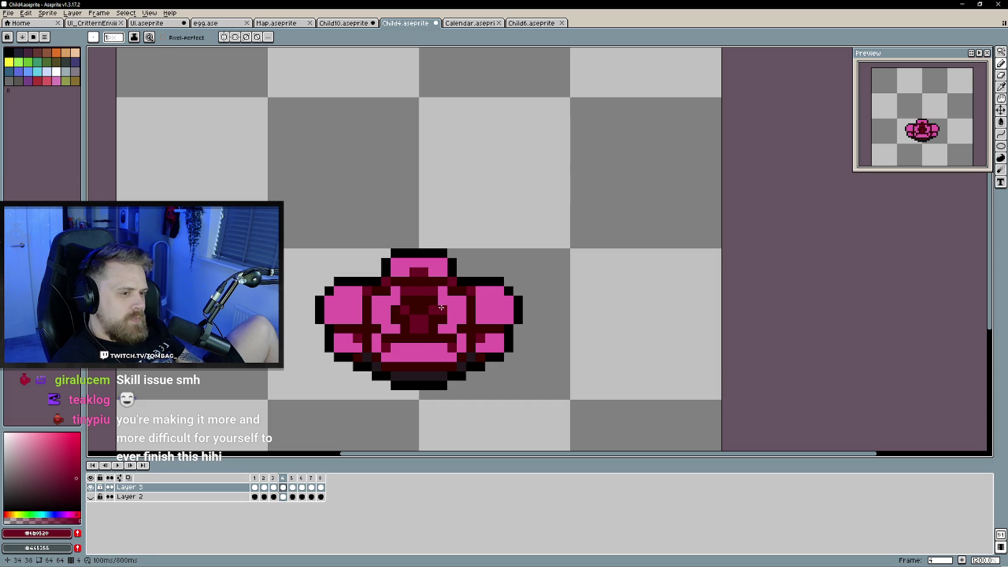
- Paint dark red shading into the upper centre on frames 5 and 6
{"action": "key", "text": "Return"}
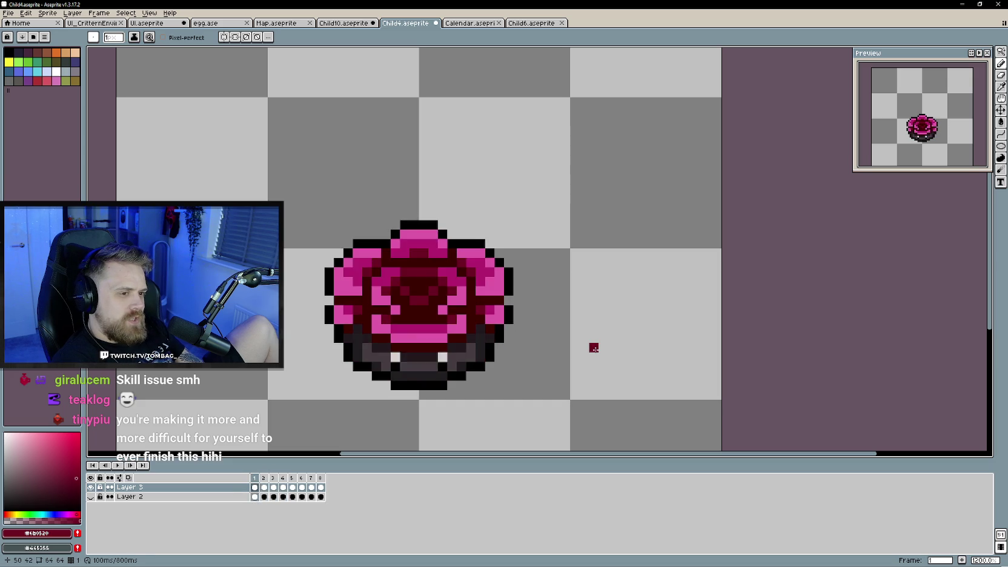
{"action": "key", "text": "Right"}
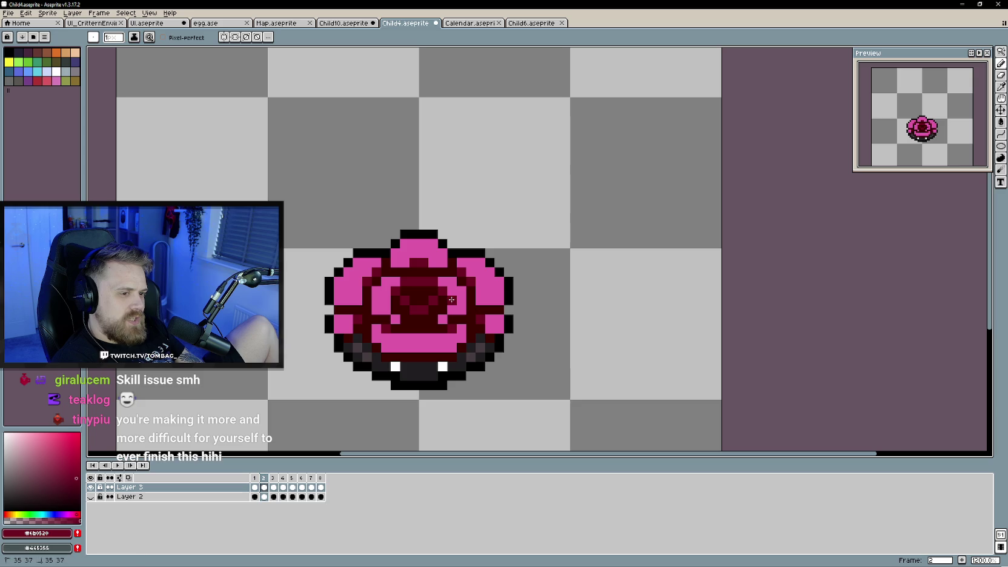
{"action": "key", "text": "Right"}
{"action": "key", "text": "Right"}
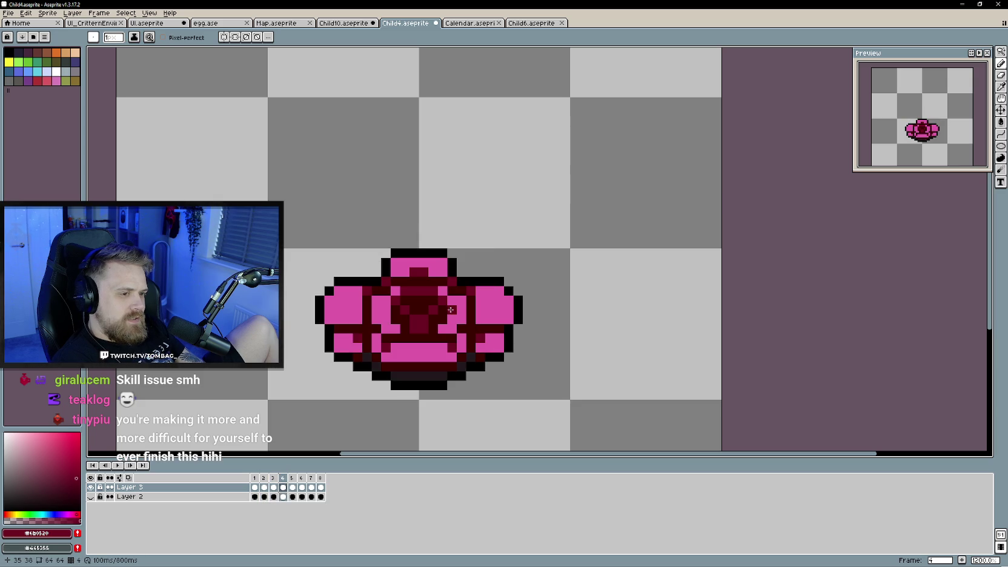
{"action": "key", "text": "Right"}
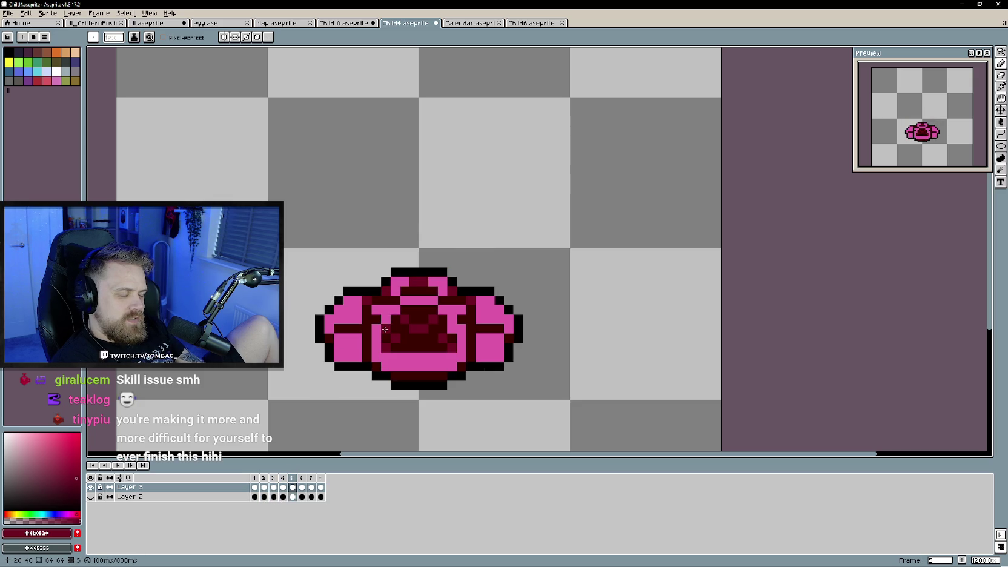
{"action": "key", "text": "Left"}
{"action": "key", "text": "Left"}
{"action": "key", "text": "Right"}
{"action": "key", "text": "Right"}
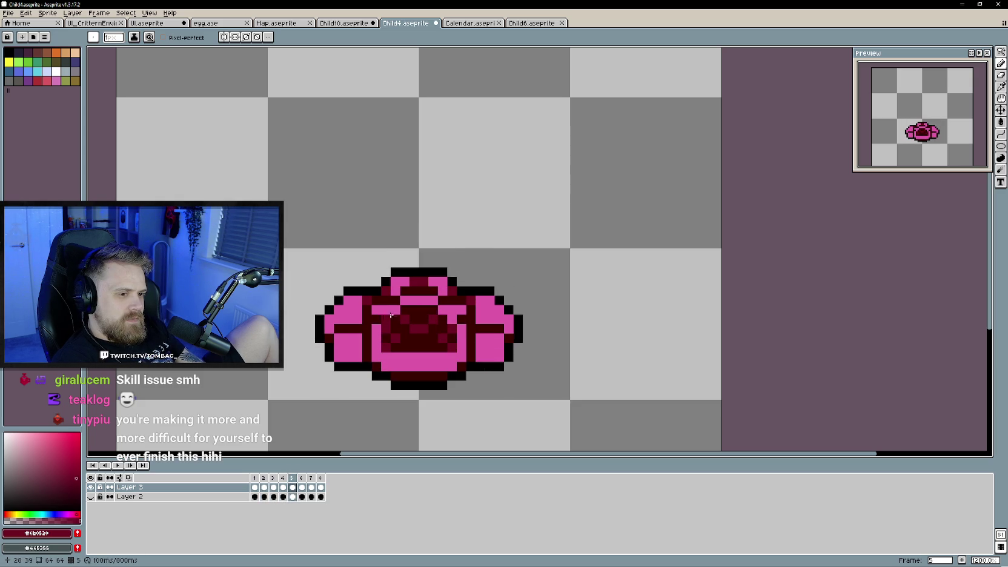
{"action": "left_click_drag", "start_coordinate": [429, 300], "coordinate": [409, 303]}
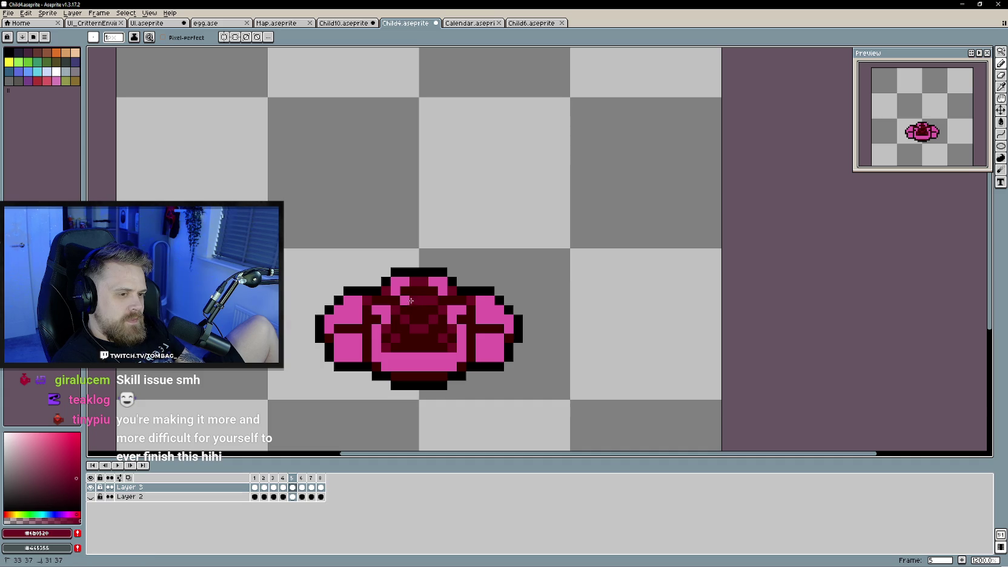
{"action": "key", "text": "Right"}
{"action": "mouse_move", "coordinate": [407, 291]}
{"action": "left_mouse_down"}
{"action": "mouse_move", "coordinate": [435, 292]}
{"action": "mouse_move", "coordinate": [419, 302]}
{"action": "left_mouse_up"}
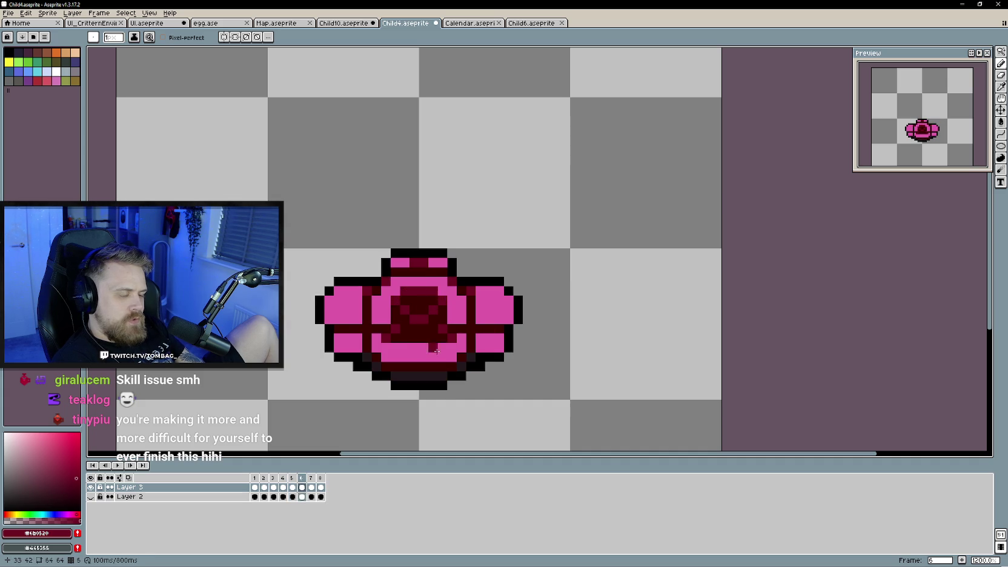
- Go round to frame 7 and paint dark red shading along the centre's inner top
{"action": "key", "text": "Left"}
{"action": "key", "text": "Left"}
{"action": "key", "text": "Left"}
{"action": "key", "text": "Left"}
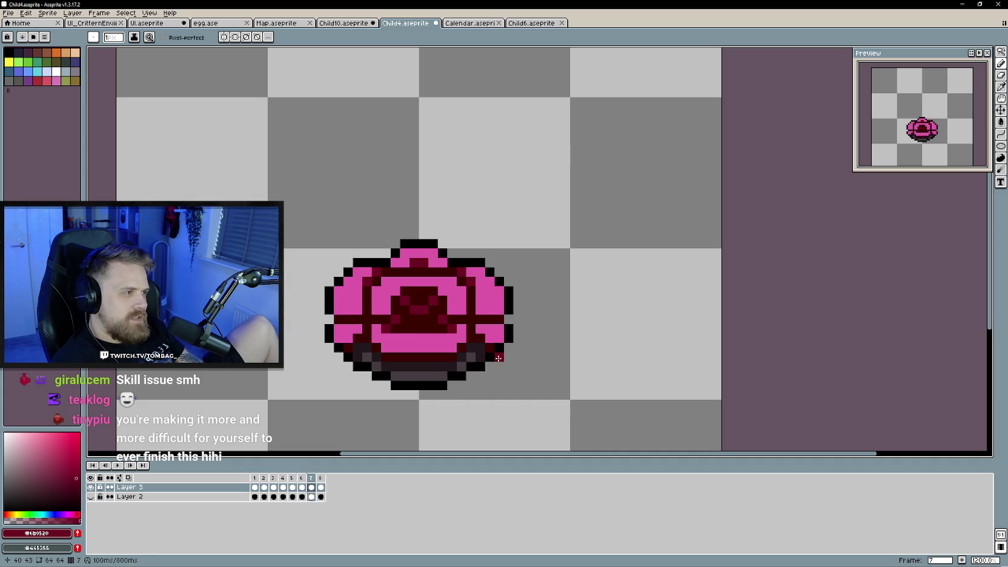
{"action": "key", "text": "Left"}
{"action": "key", "text": "Left"}
{"action": "key", "text": "Right"}
{"action": "key", "text": "Left"}
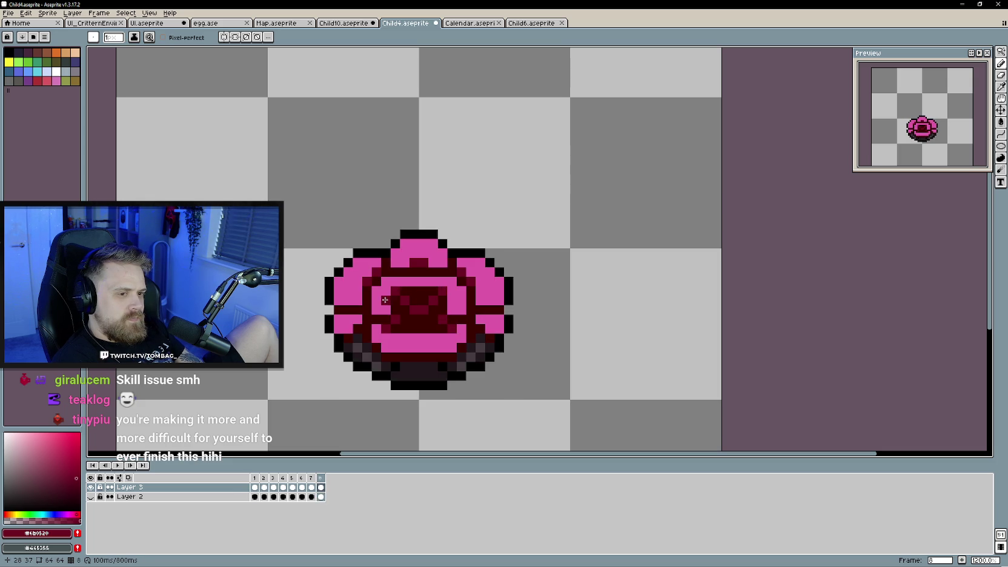
{"action": "key", "text": "Left"}
{"action": "key", "text": "Right"}
{"action": "key", "text": "Left"}
{"action": "left_click_drag", "start_coordinate": [430, 281], "coordinate": [394, 291]}
{"action": "left_click", "coordinate": [451, 292]}
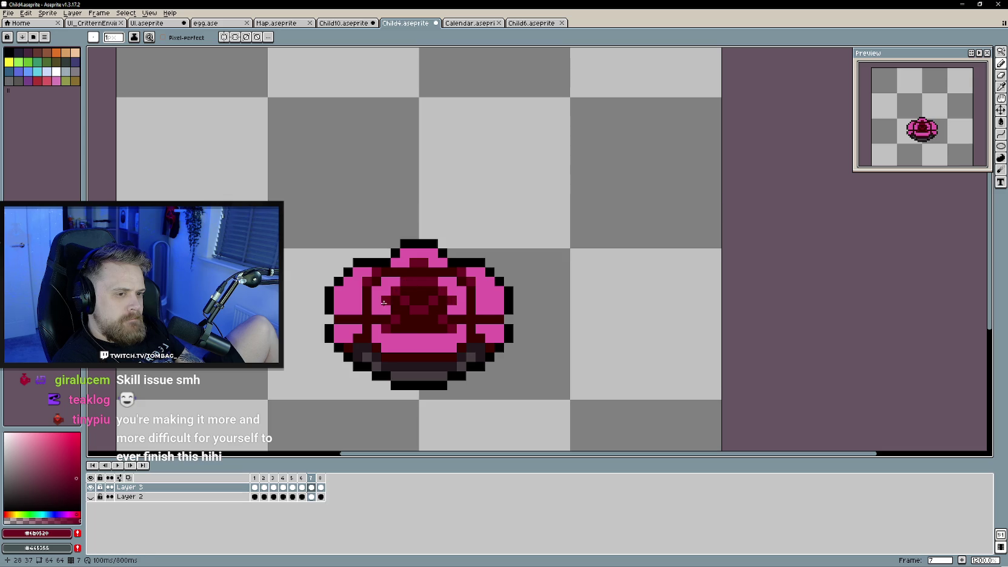
{"action": "key", "text": "Left"}
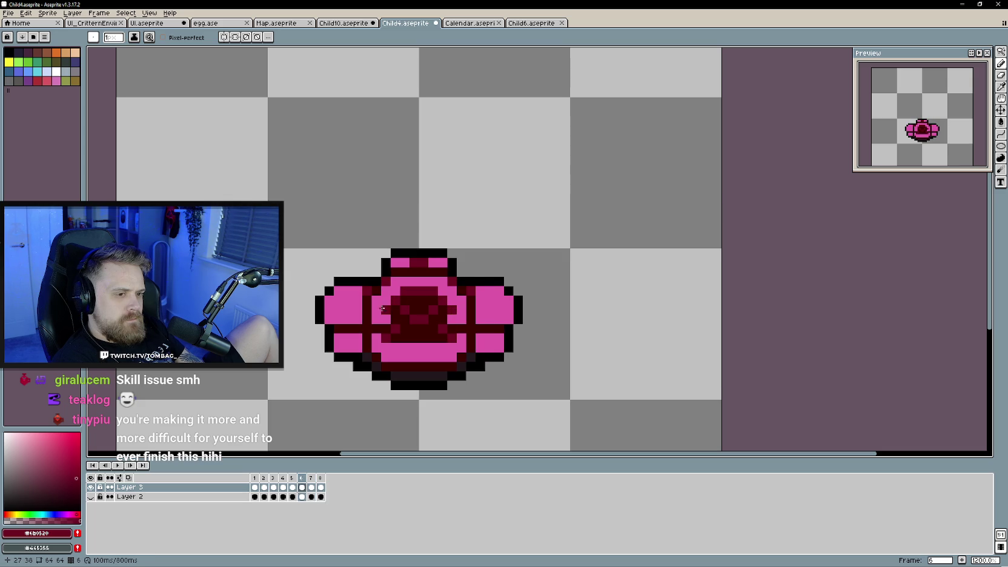
{"action": "key", "text": "Return"}
{"action": "key", "text": "Return"}
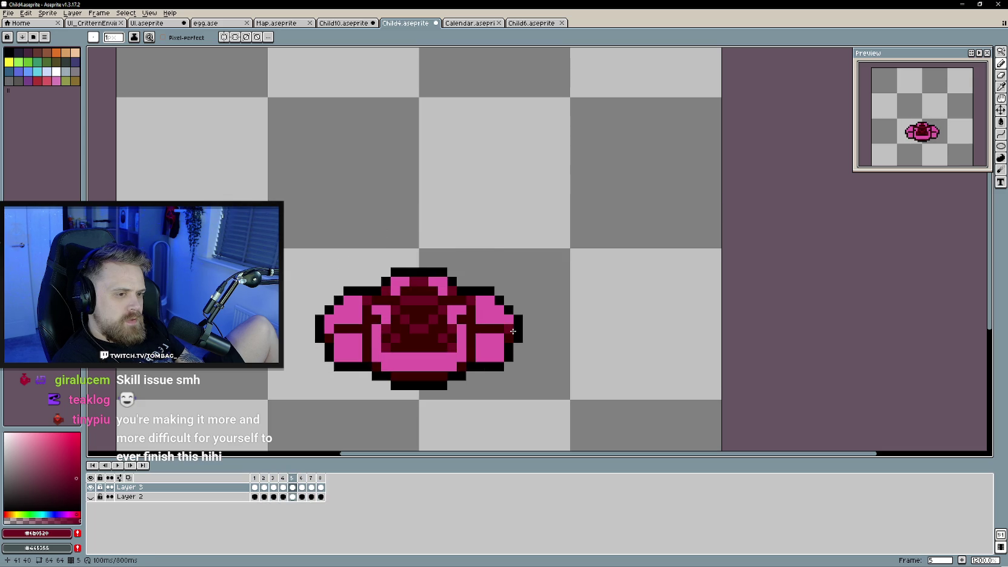
{"action": "key", "text": "Return"}
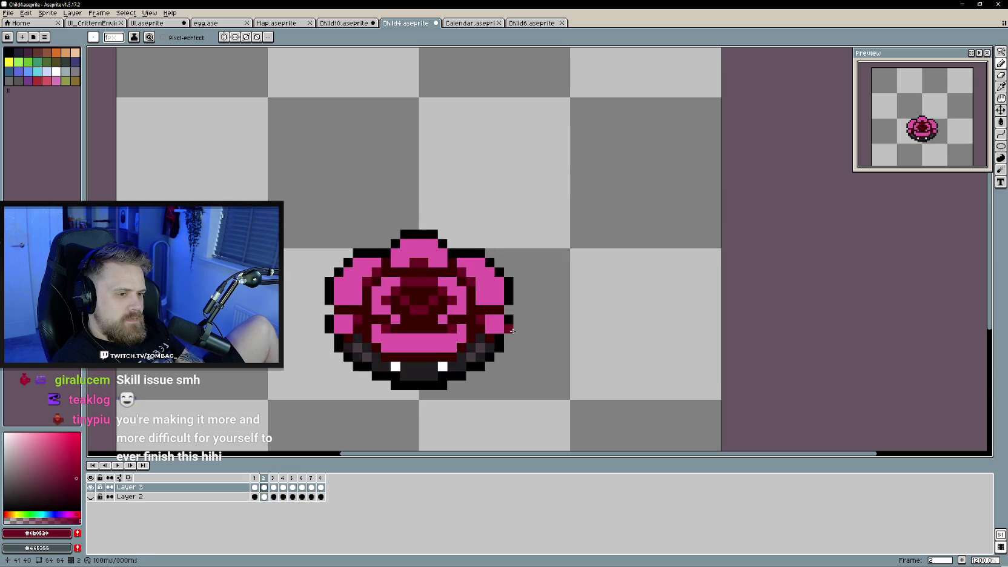
{"action": "key", "text": "Return"}
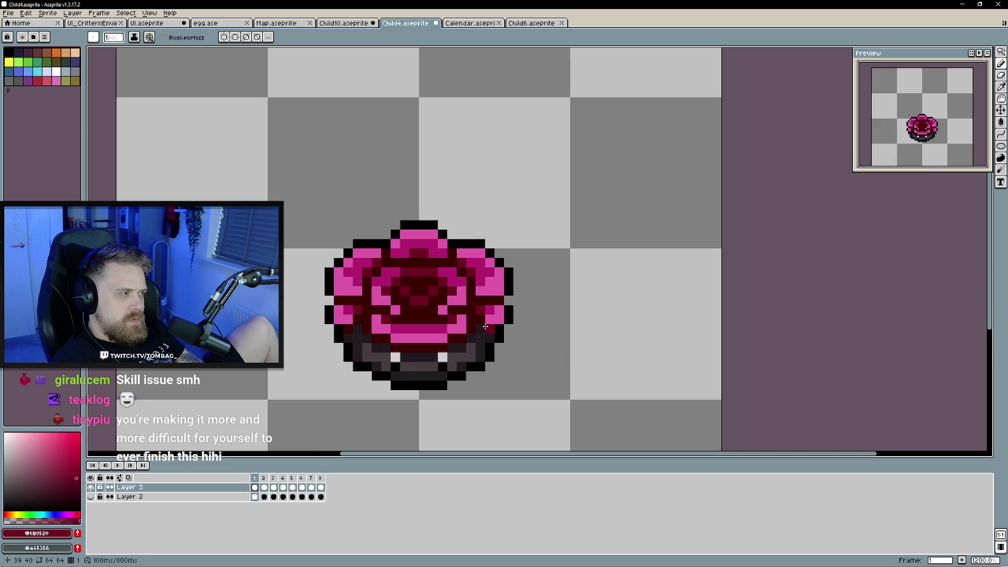
{"action": "key", "text": "Right"}
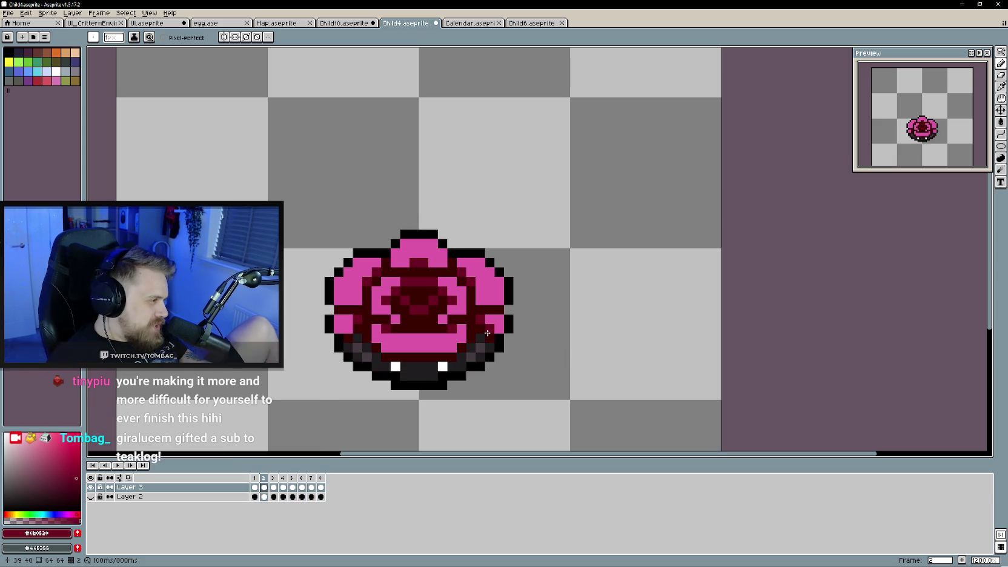
{"action": "key", "text": "Right"}
{"action": "key", "text": "Left"}
{"action": "key", "text": "Right"}
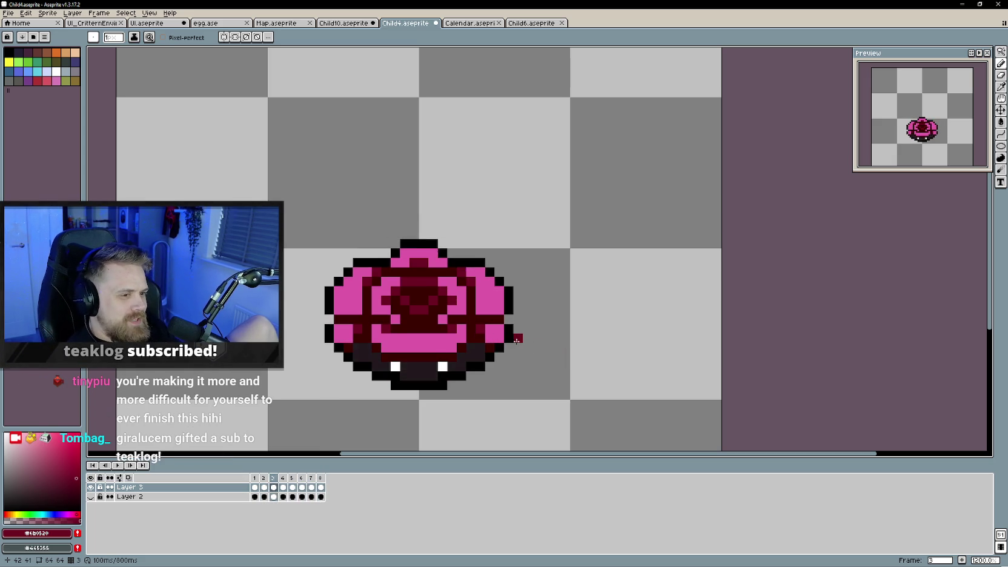
{"action": "key", "text": "Right"}
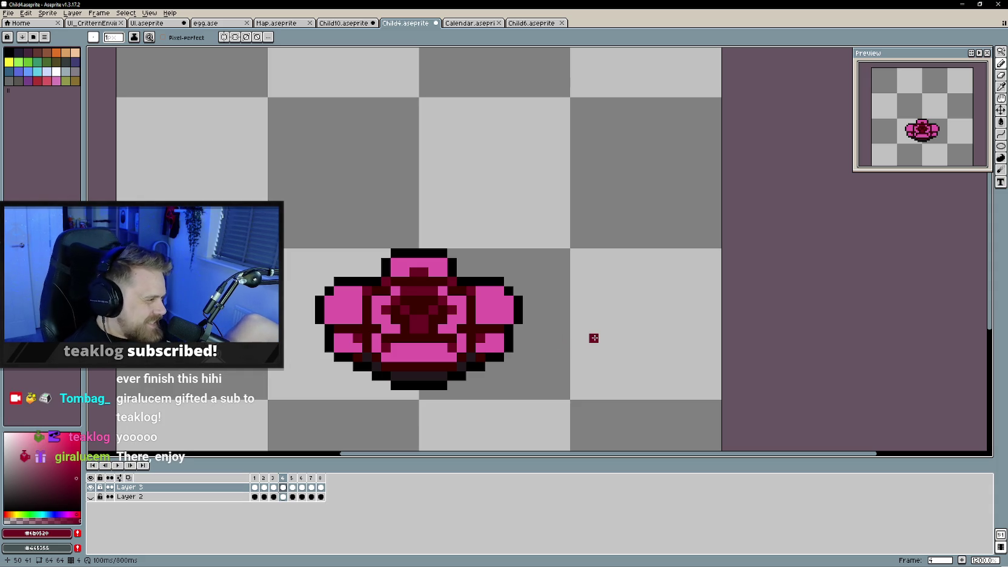
{"action": "key", "text": "Right"}
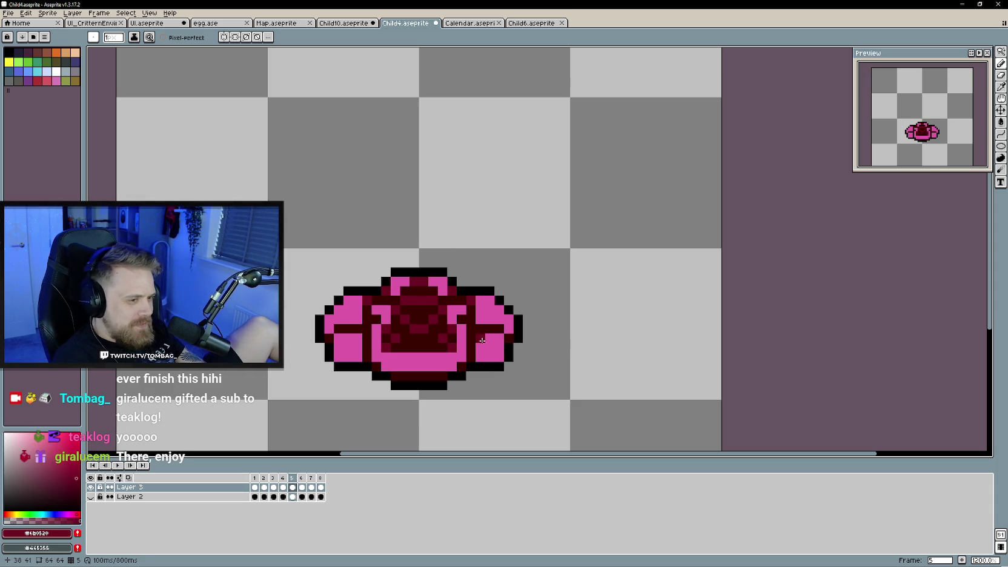
{"action": "key", "text": "Left"}
{"action": "key", "text": "Right"}
{"action": "key", "text": "Left"}
{"action": "key", "text": "Right"}
{"action": "key", "text": "Right"}
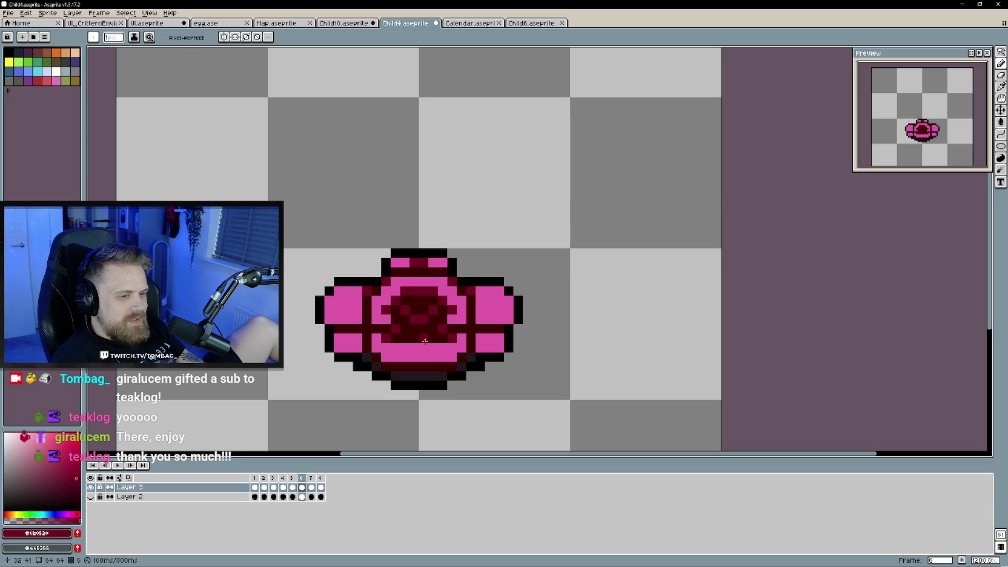
{"action": "key", "text": "Right"}
{"action": "key", "text": "Left"}
{"action": "key", "text": "Right"}
{"action": "key", "text": "Left"}
{"action": "key", "text": "Left"}
{"action": "key", "text": "Right"}
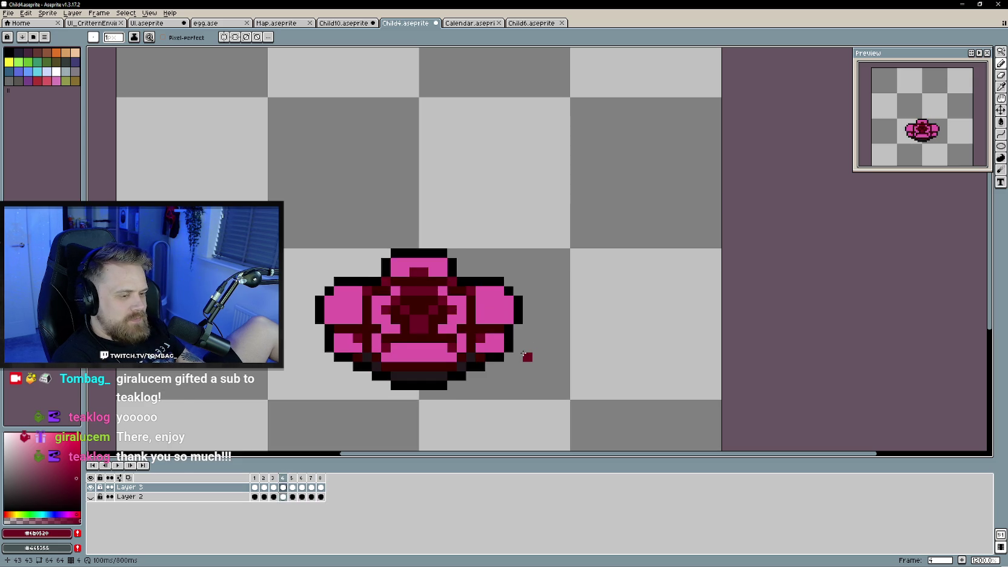
{"action": "key", "text": "Left"}
{"action": "key", "text": "Right"}
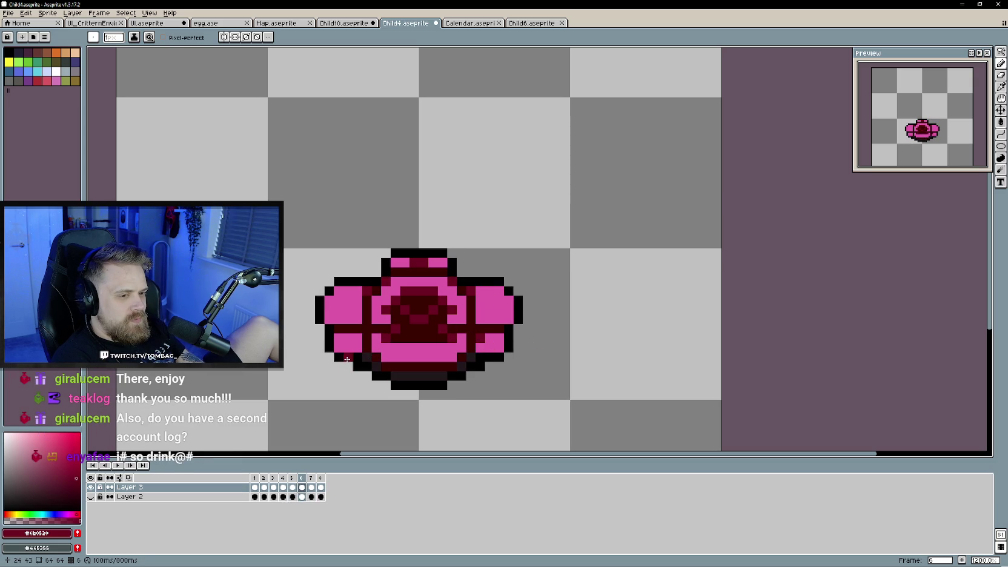
{"action": "key", "text": "Right"}
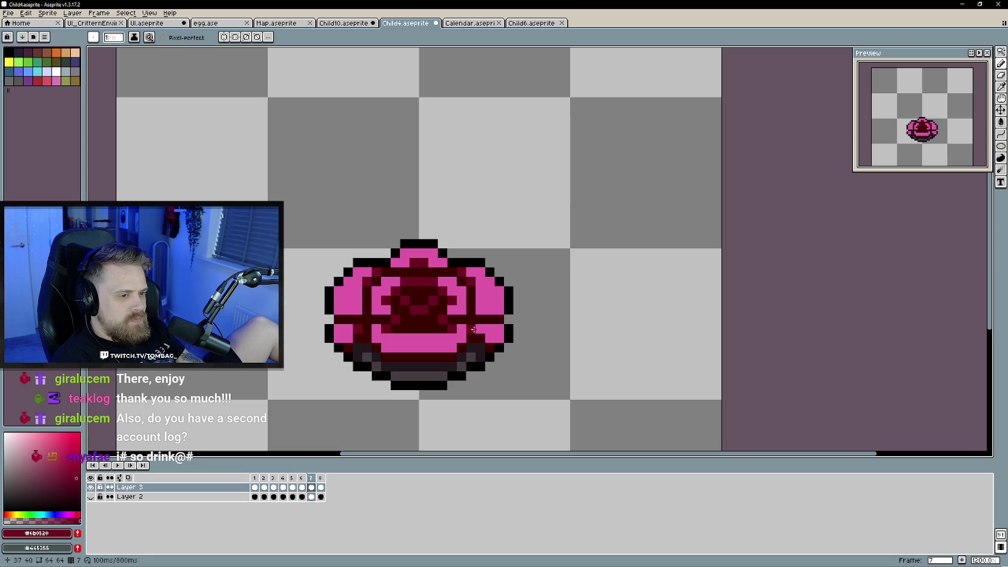
{"action": "key", "text": "Right"}
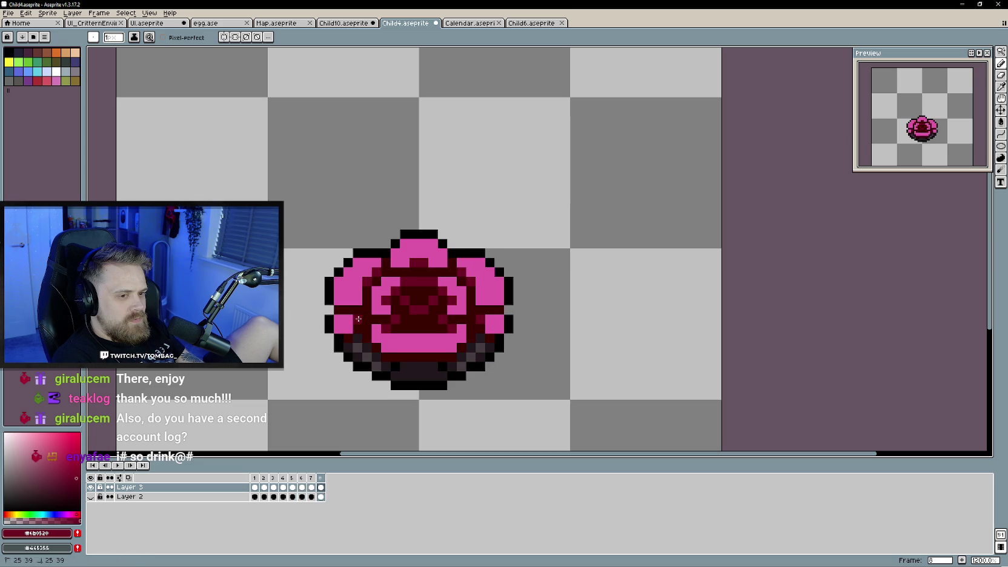
{"action": "key", "text": "Right"}
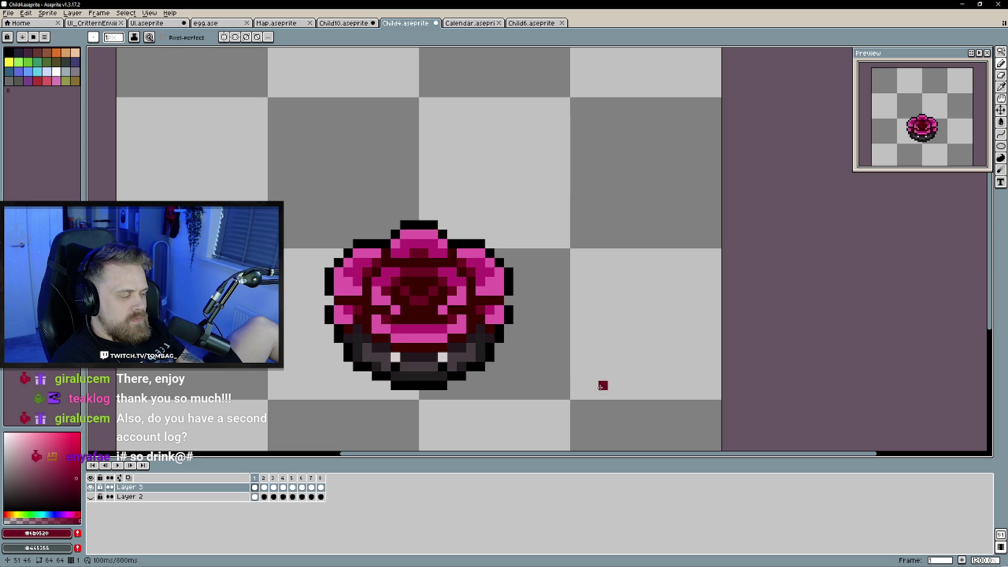
{"action": "key", "text": "Right"}
{"action": "key", "text": "Right"}
{"action": "key", "text": "Right"}
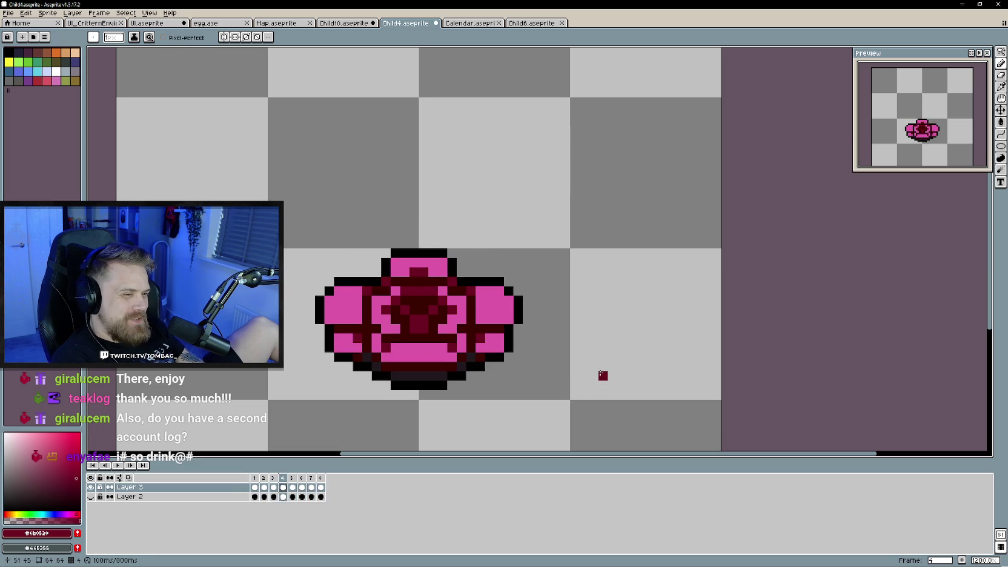
{"action": "key", "text": "Right"}
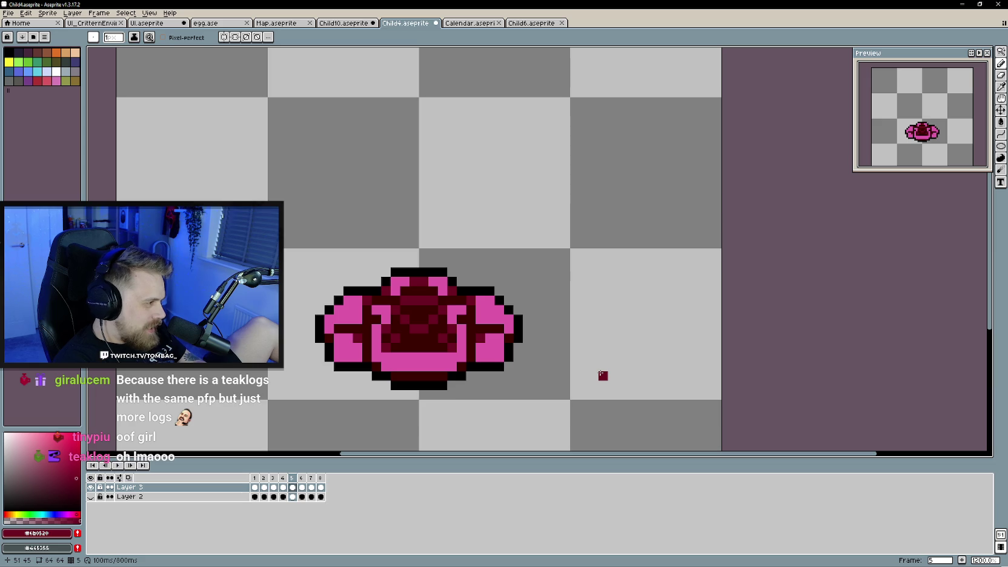
{"action": "key", "text": "Right"}
{"action": "key", "text": "Right"}
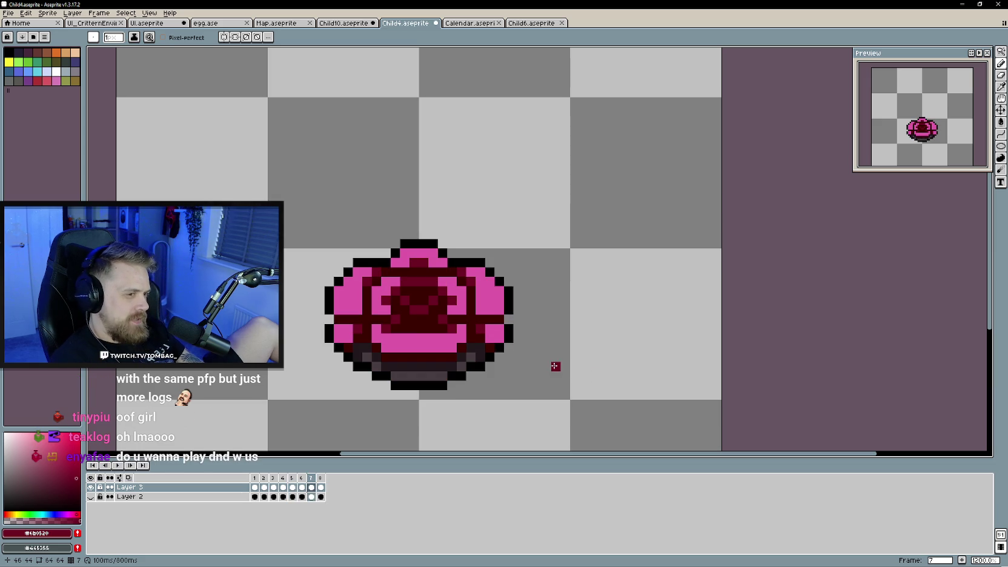
{"action": "key", "text": "Right"}
{"action": "key", "text": "Right"}
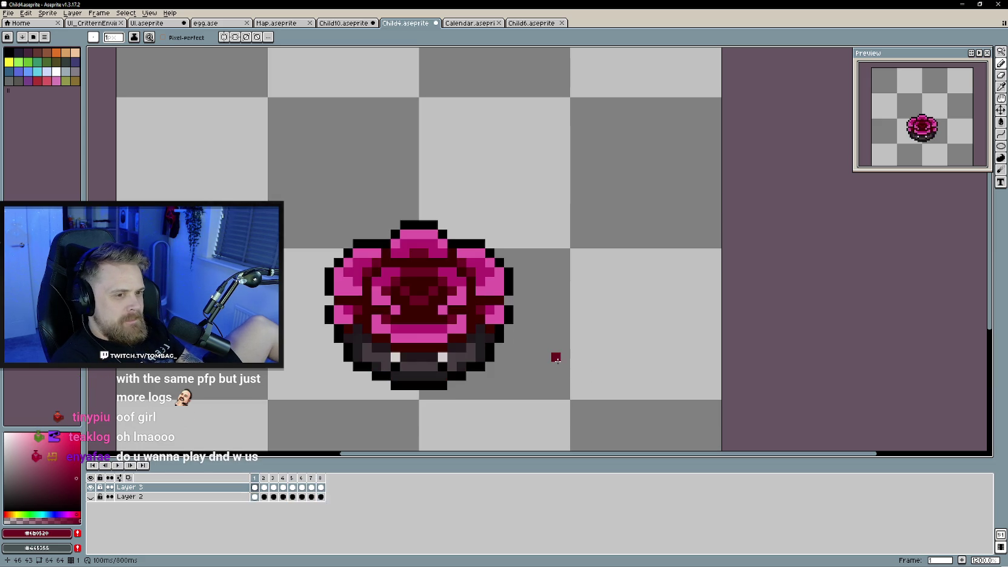
{"action": "key", "text": "Right"}
{"action": "key", "text": "Right"}
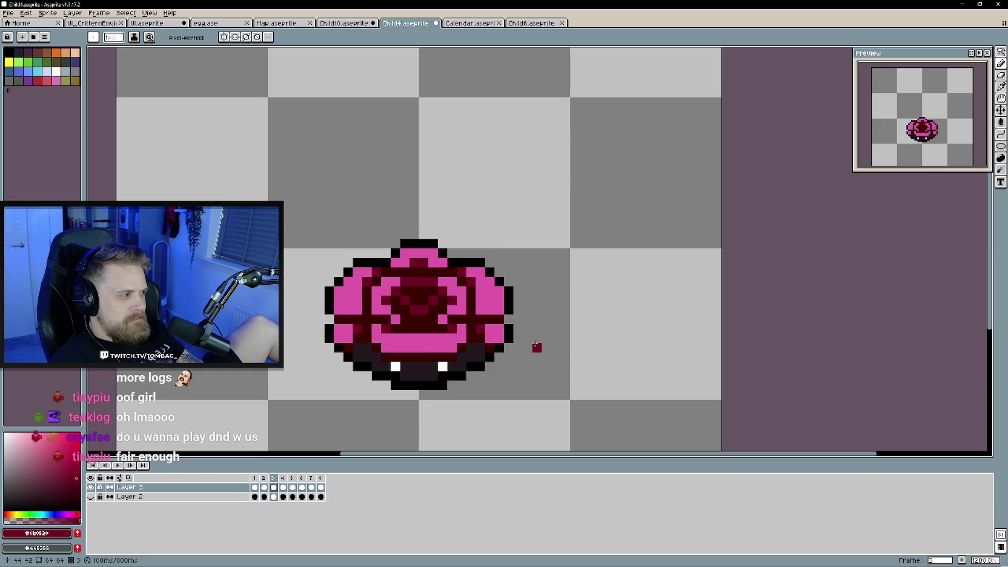
{"action": "key", "text": "Right"}
{"action": "key", "text": "Return"}
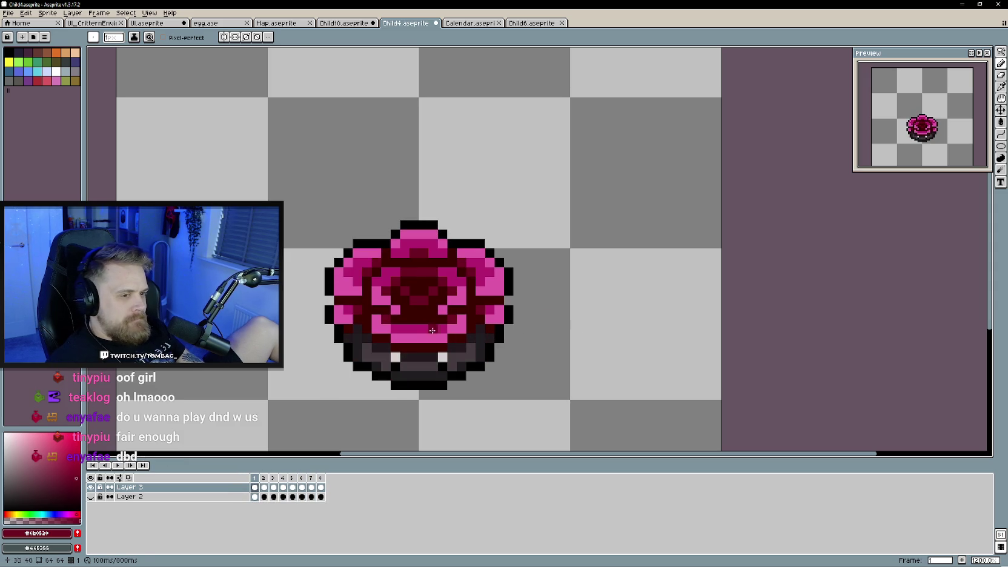
- Sample the sprite's pink and paint pink highlight rows across the flower on two frames
{"action": "left_click", "coordinate": [433, 348], "text": "alt"}
{"action": "key", "text": "Right"}
{"action": "left_click_drag", "start_coordinate": [433, 338], "coordinate": [394, 338]}
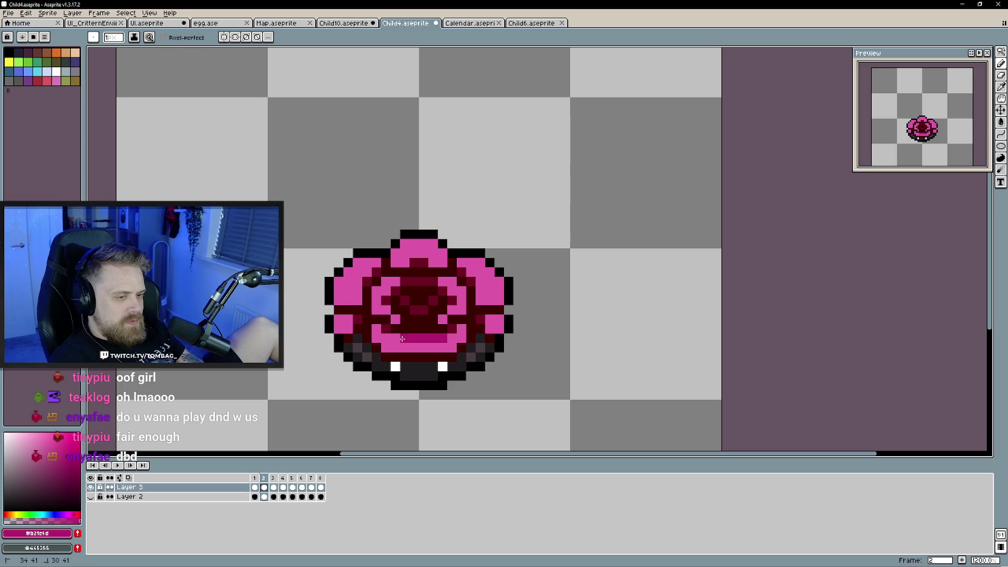
{"action": "key", "text": "Right"}
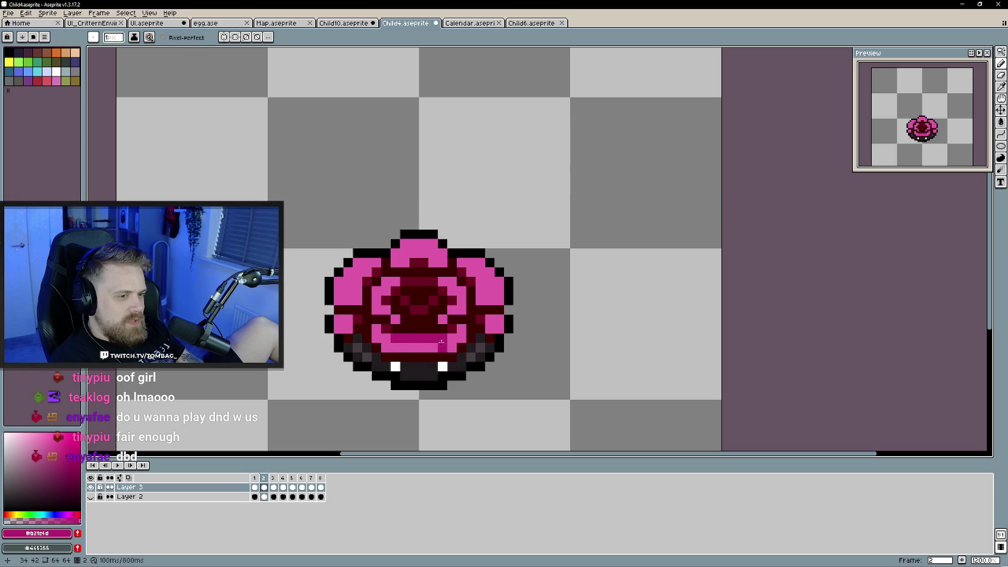
{"action": "key", "text": "Right"}
{"action": "mouse_move", "coordinate": [443, 348]}
{"action": "left_mouse_down"}
{"action": "mouse_move", "coordinate": [410, 349]}
{"action": "mouse_move", "coordinate": [442, 356]}
{"action": "mouse_move", "coordinate": [445, 338]}
{"action": "left_mouse_up"}
{"action": "key", "text": "Right"}
{"action": "key", "text": "Right"}
{"action": "key", "text": "Right"}
{"action": "key", "text": "Right"}
{"action": "key", "text": "Right"}
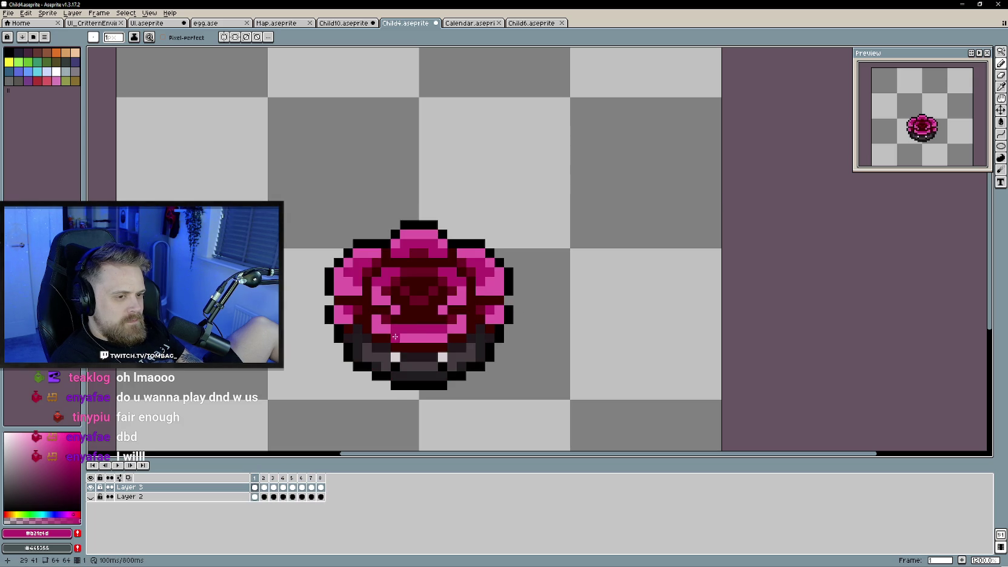
- Step through the whole animation frame by frame back to frame 2
{"action": "key", "text": "Return"}
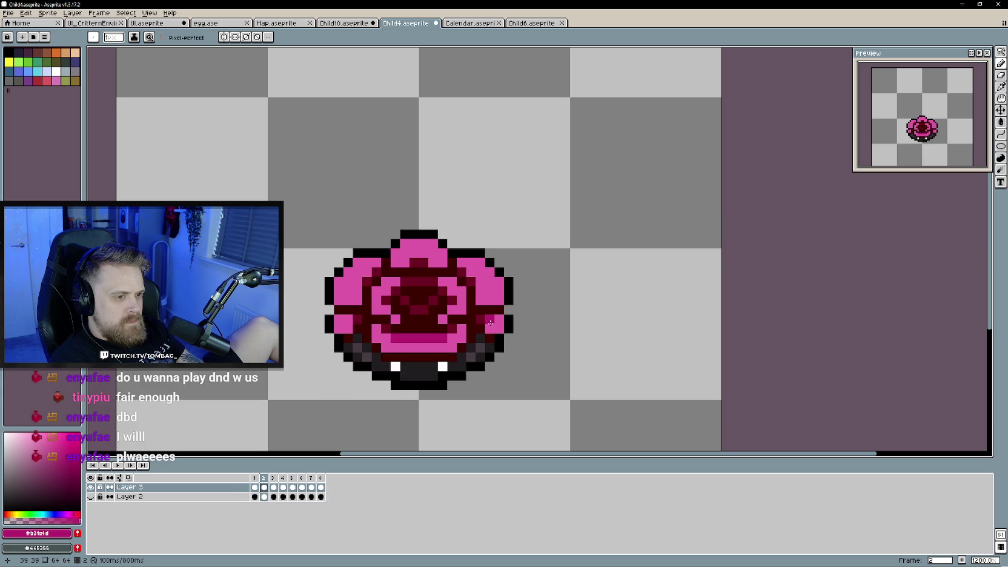
{"action": "key", "text": "Right"}
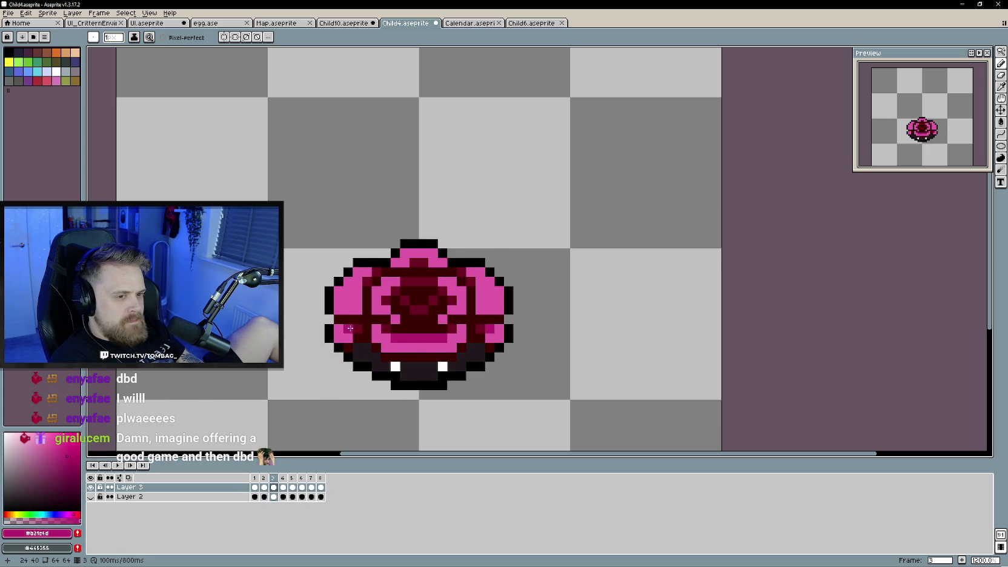
{"action": "key", "text": "Right"}
{"action": "key", "text": "Right"}
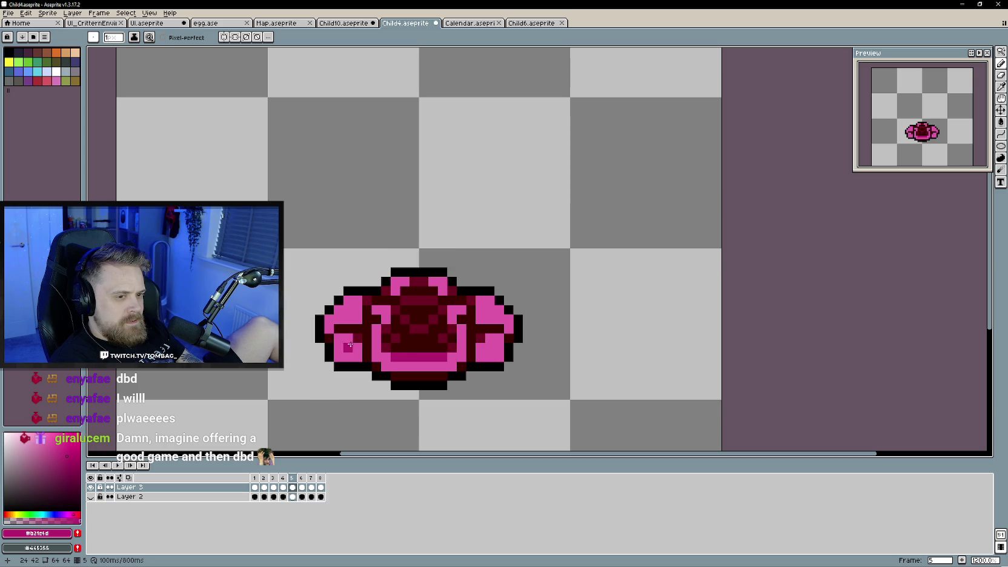
{"action": "key", "text": "Right"}
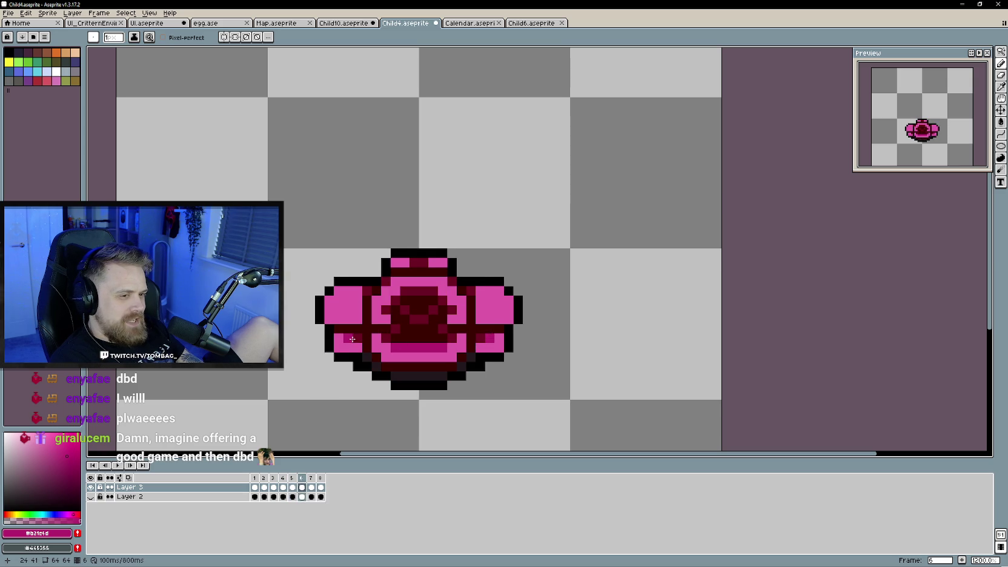
{"action": "key", "text": "Right"}
{"action": "key", "text": "Right"}
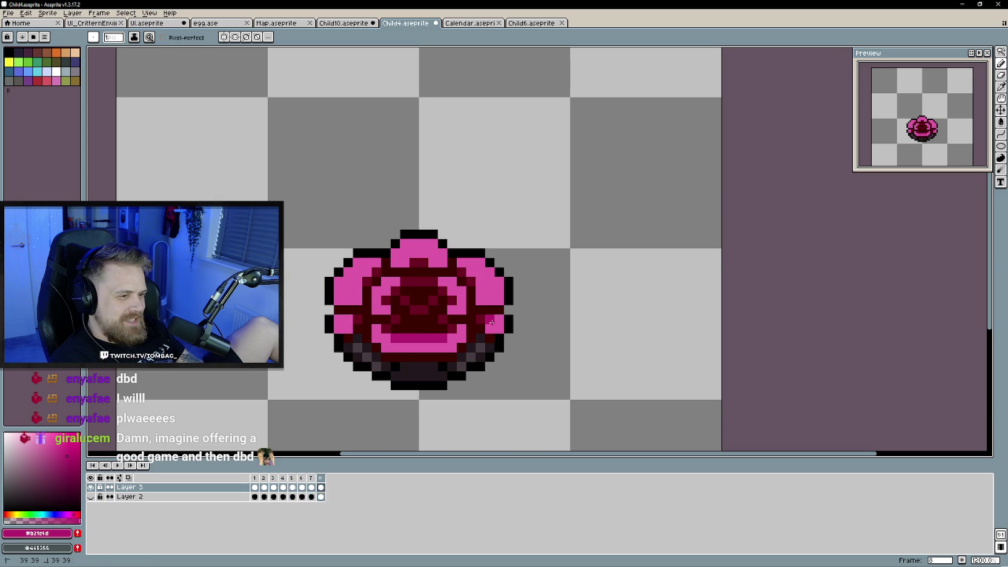
{"action": "key", "text": "Right"}
{"action": "key", "text": "Right"}
{"action": "key", "text": "Right"}
{"action": "key", "text": "Right"}
{"action": "key", "text": "Right"}
{"action": "key", "text": "Right"}
{"action": "key", "text": "Right"}
{"action": "key", "text": "Right"}
{"action": "key", "text": "Right"}
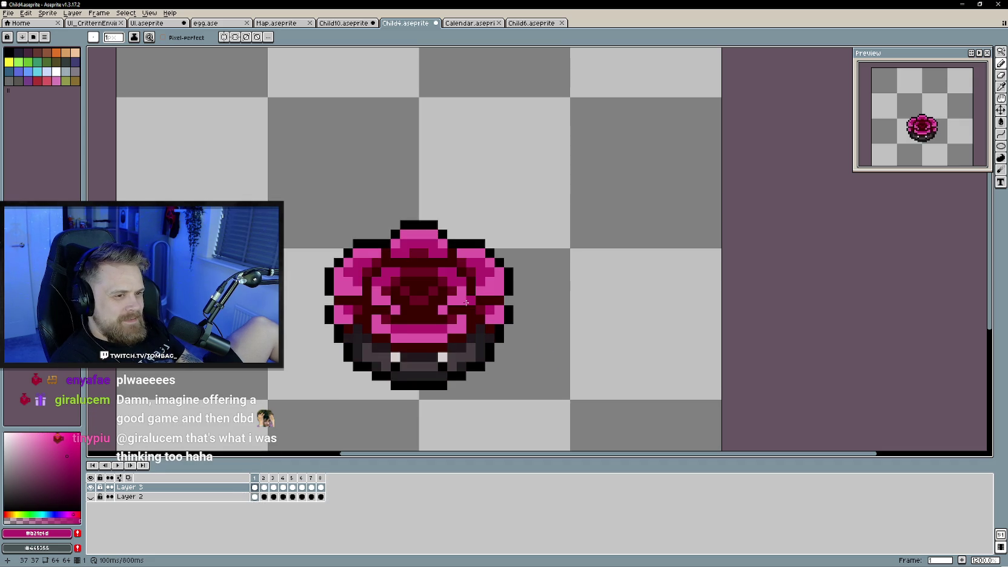
{"action": "key", "text": "Right"}
- Darken the top petal's pixels on frames 2, 3 and 4
{"action": "left_click", "coordinate": [402, 261]}
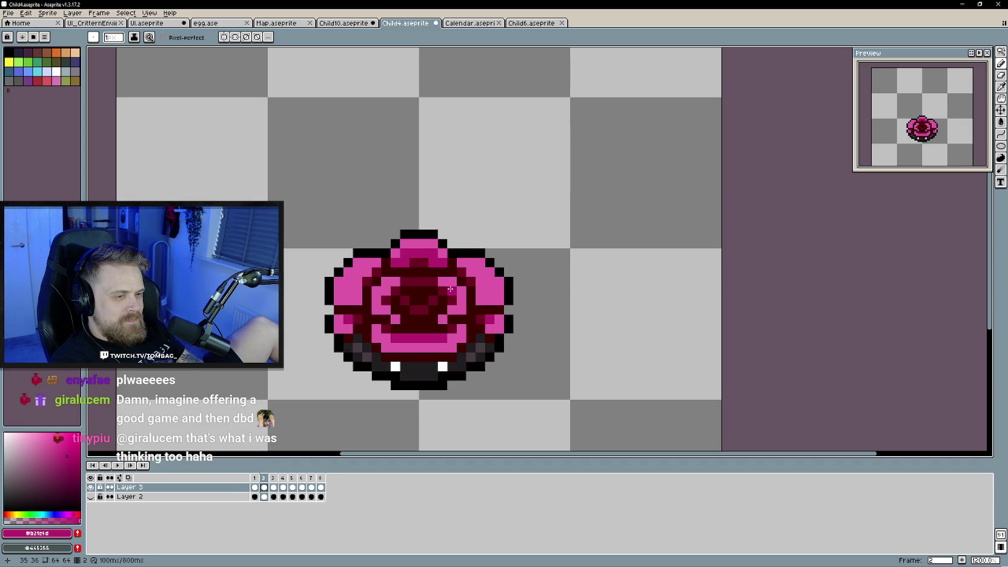
{"action": "key", "text": "Right"}
{"action": "left_click_drag", "start_coordinate": [401, 265], "coordinate": [436, 262]}
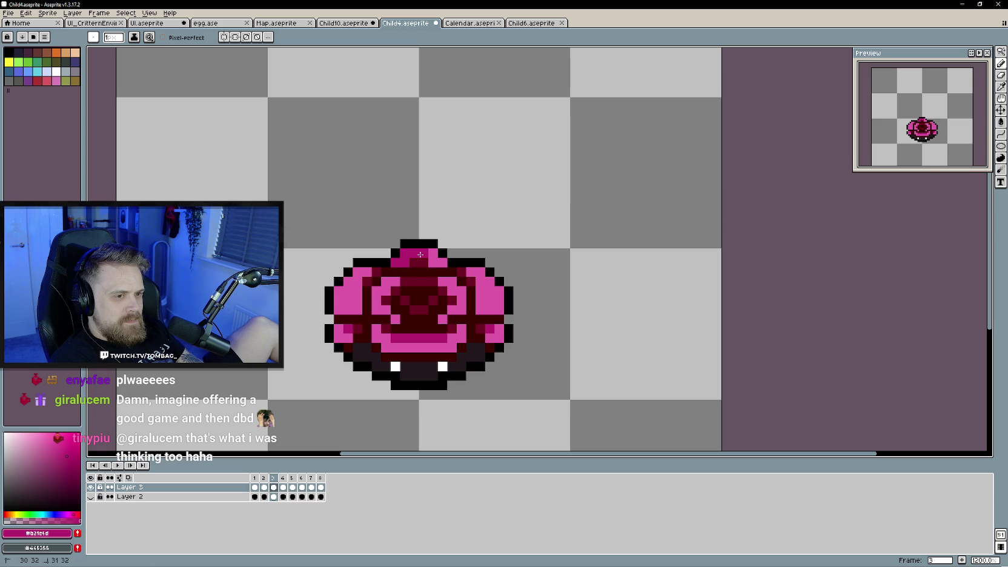
{"action": "key", "text": "Right"}
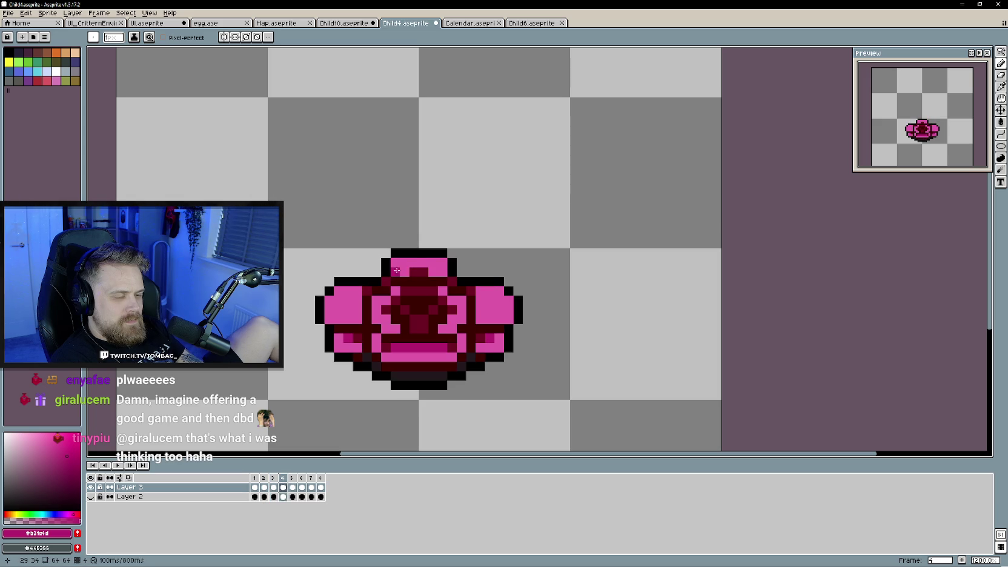
{"action": "left_click_drag", "start_coordinate": [411, 264], "coordinate": [405, 264]}
{"action": "left_click", "coordinate": [434, 265]}
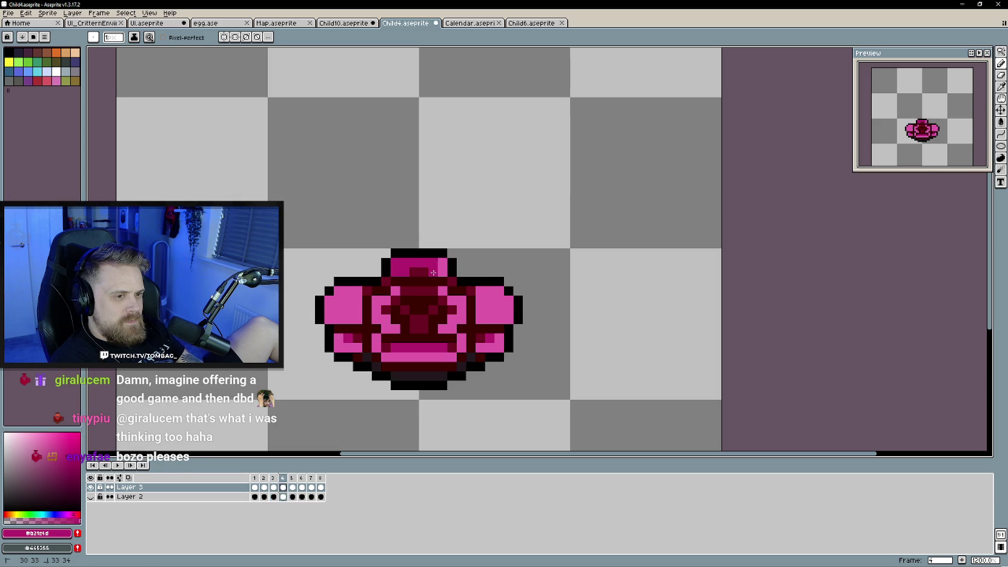
{"action": "key", "text": "Right"}
- Shade the top petal dark red on frames 5 and 8, then return to frame 1 and bring up Discord
{"action": "left_click", "coordinate": [395, 289]}
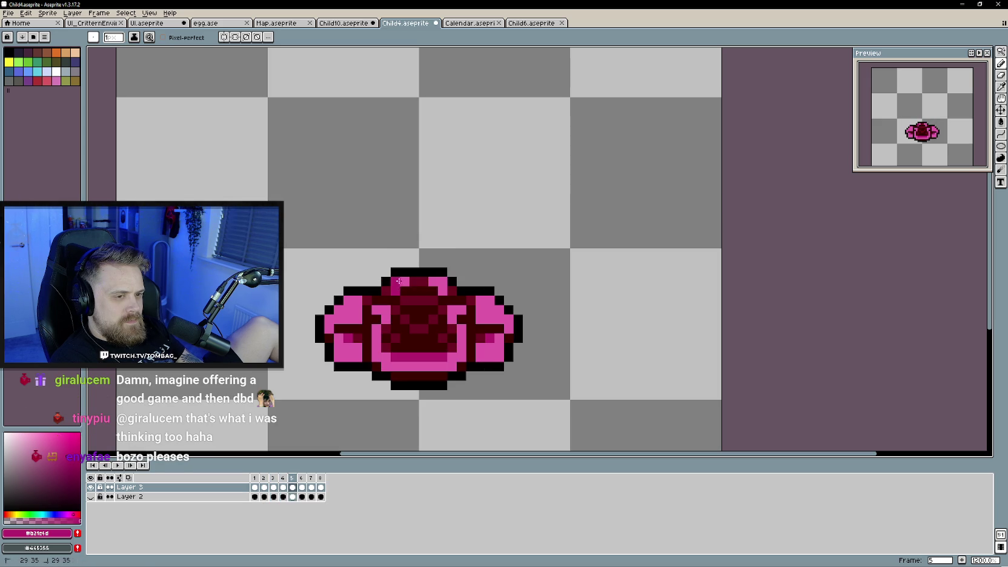
{"action": "left_click", "coordinate": [437, 288]}
{"action": "key", "text": "Right"}
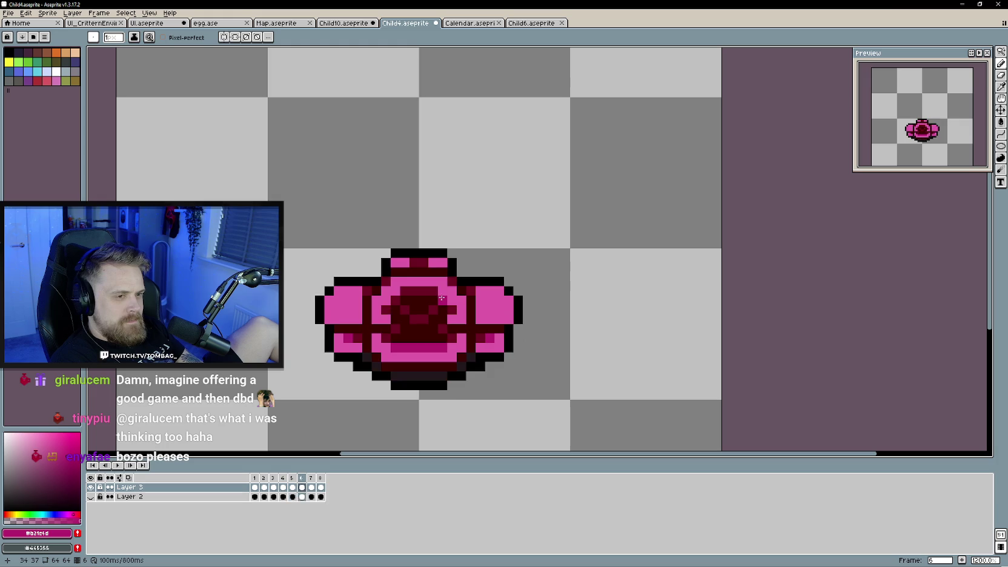
{"action": "key", "text": "Right"}
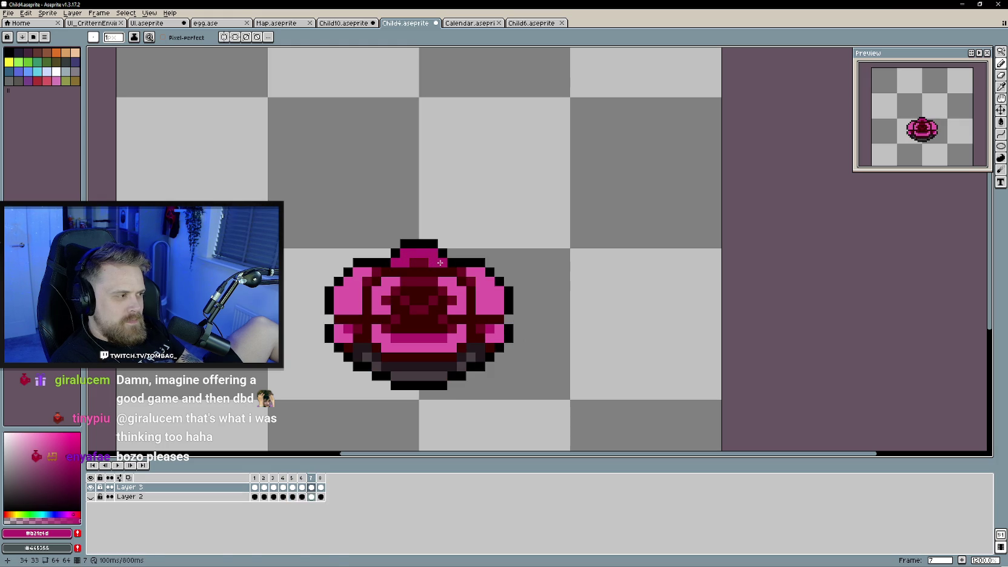
{"action": "key", "text": "Right"}
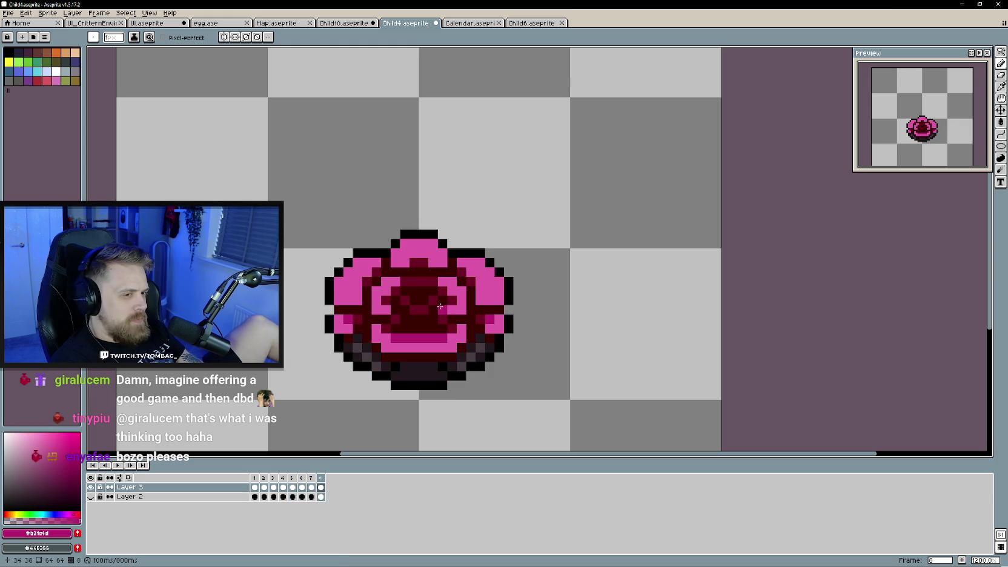
{"action": "left_click_drag", "start_coordinate": [399, 262], "coordinate": [434, 262]}
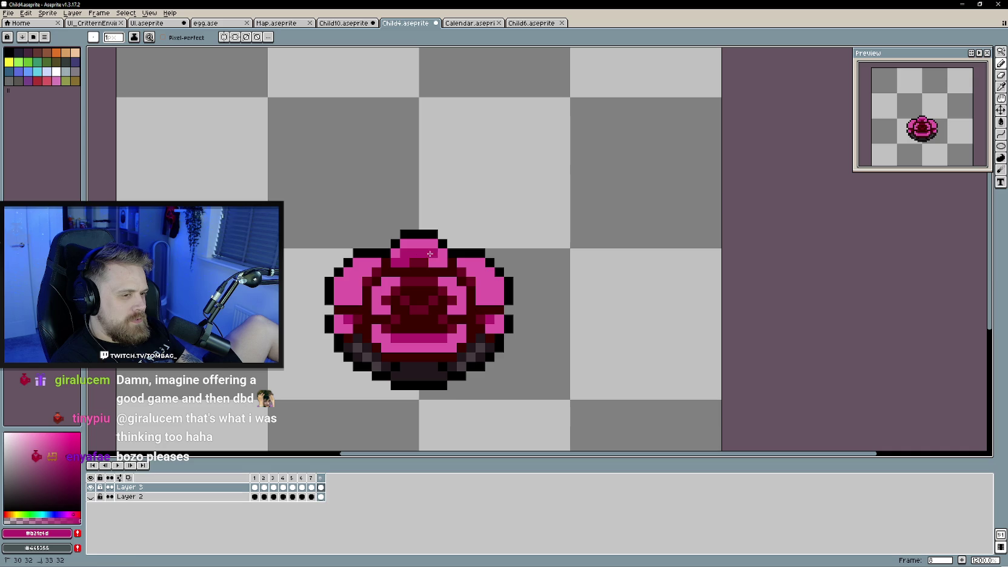
{"action": "key", "text": "Right"}
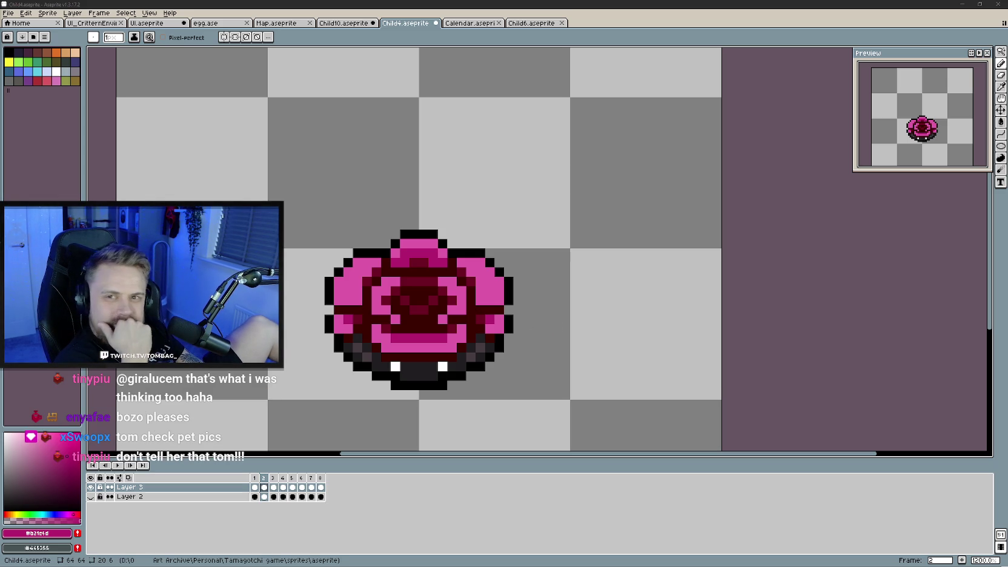
{"action": "left_click_drag", "start_coordinate": [0, 90], "coordinate": [443, 89]}
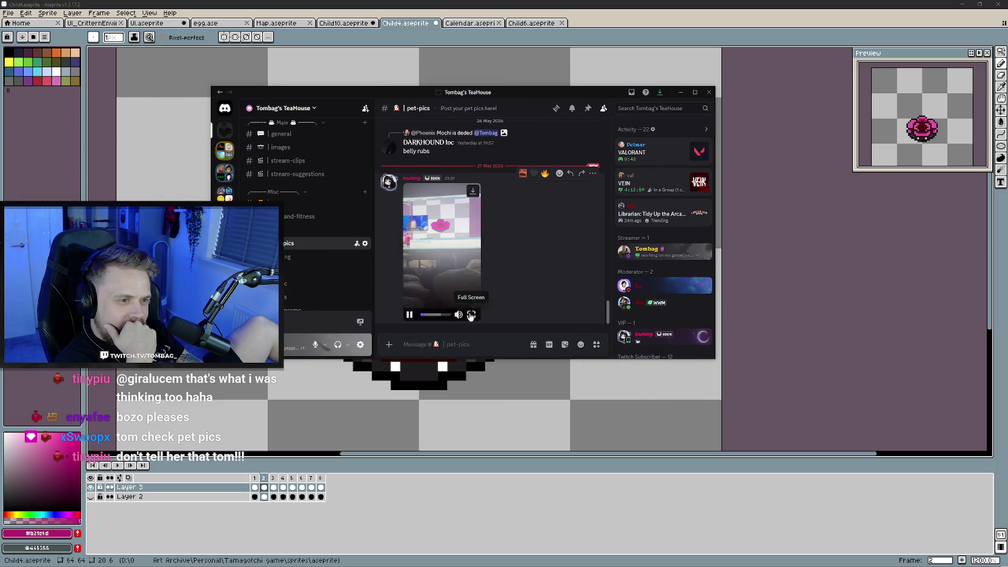
- Watch the pet-pics cat video full size, pausing once, then close the viewer and Discord
{"action": "left_click", "coordinate": [448, 254]}
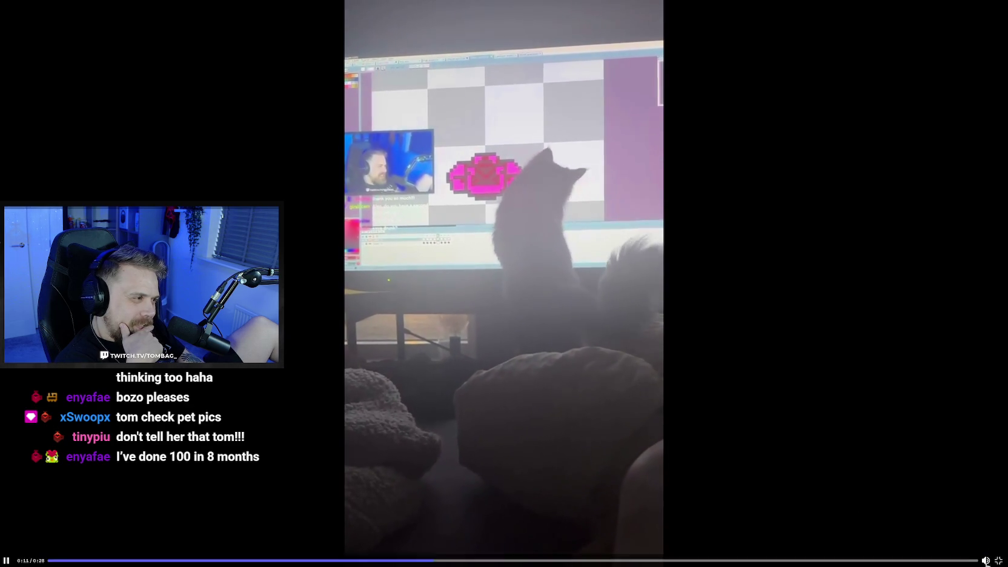
{"action": "left_click", "coordinate": [779, 434]}
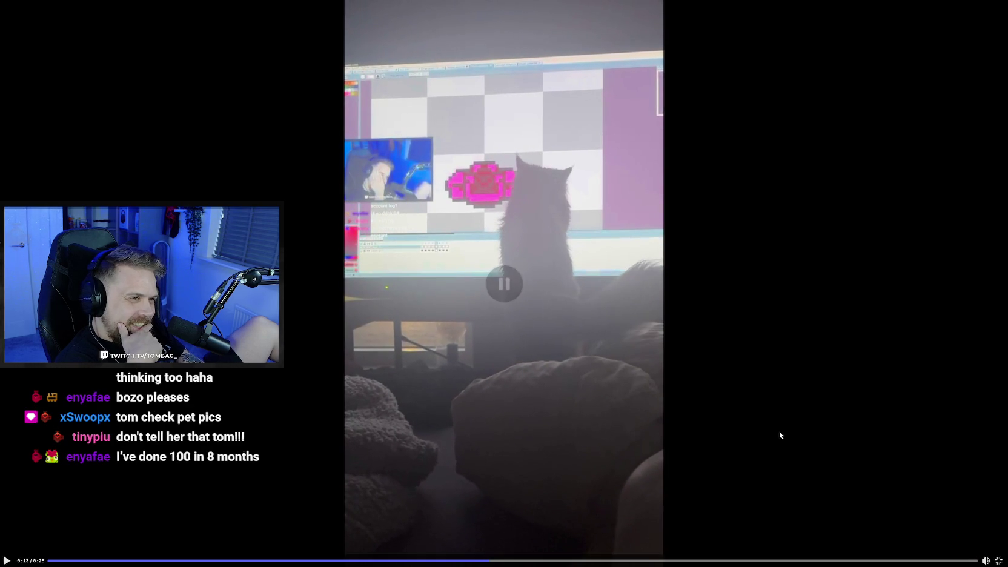
{"action": "left_click", "coordinate": [611, 424]}
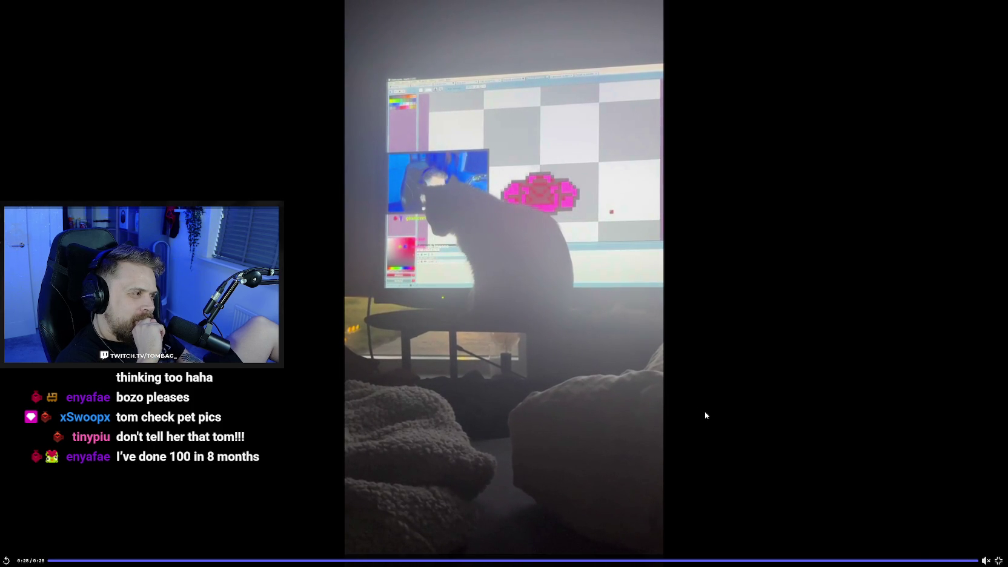
{"action": "key", "text": "Escape"}
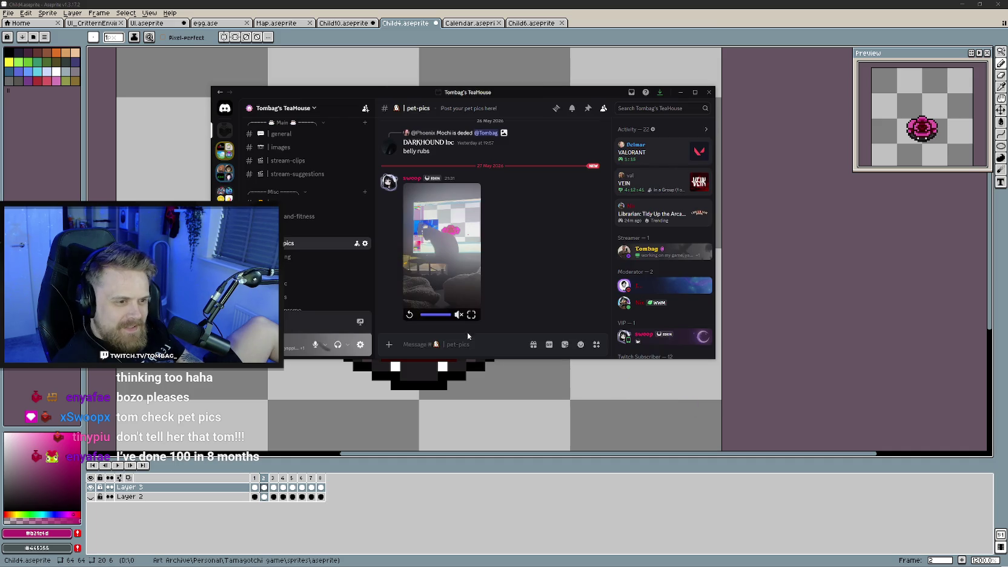
{"action": "key", "text": "alt+F4"}
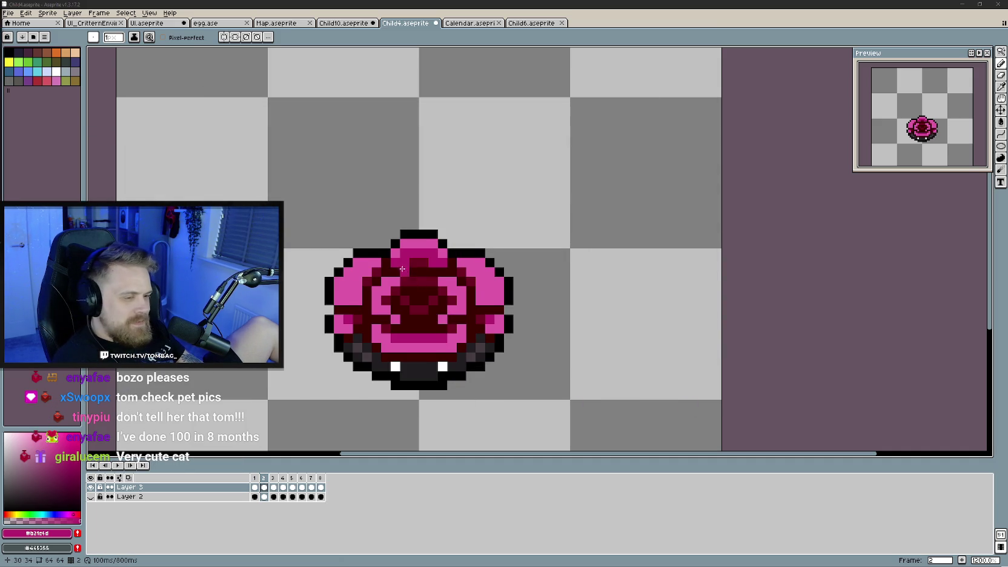
- Step back and forth through frames 1–3 and play the flower animation loop
{"action": "left_click_drag", "start_coordinate": [456, 289], "coordinate": [475, 292]}
{"action": "key", "text": "period"}
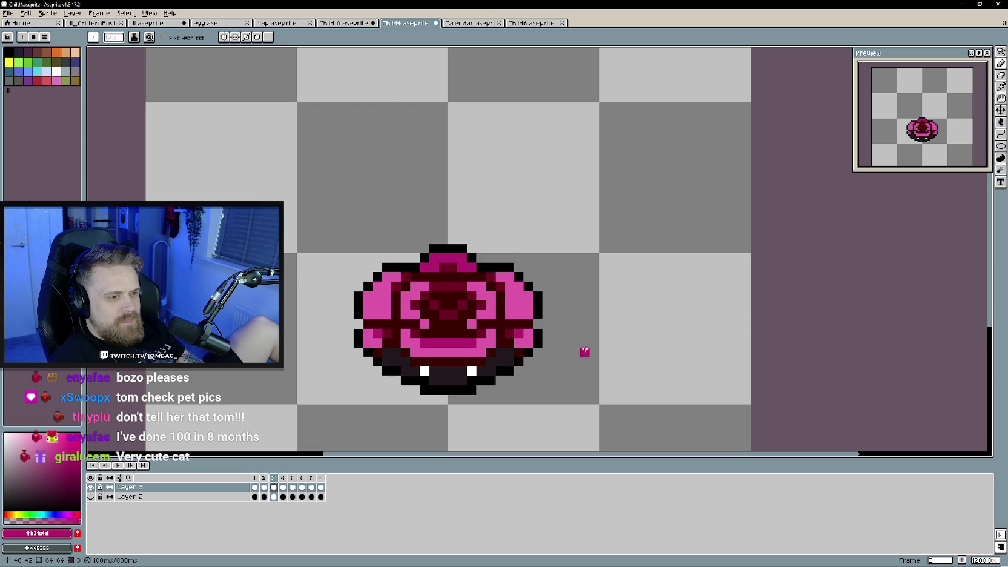
{"action": "key", "text": "comma"}
{"action": "key", "text": "comma"}
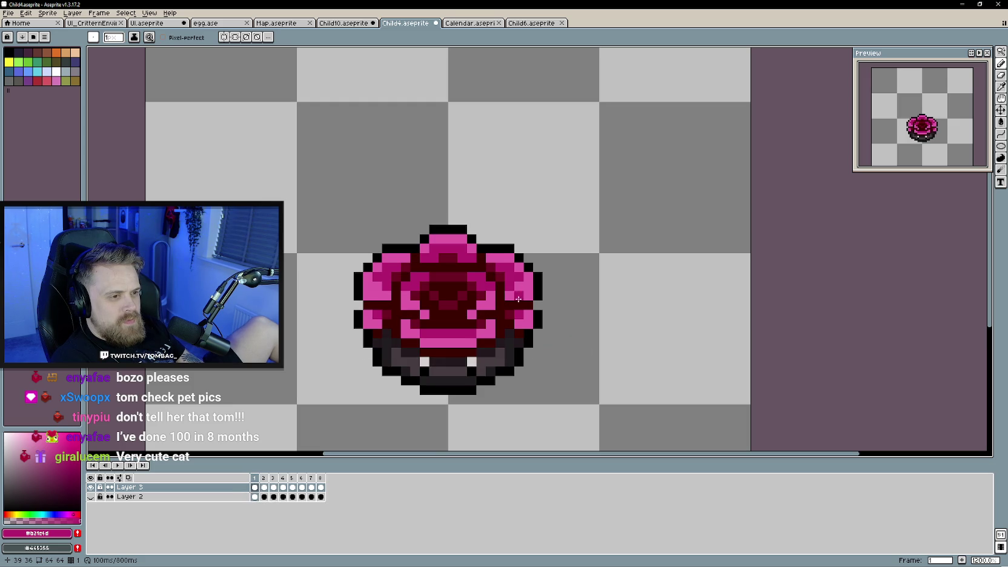
{"action": "key", "text": "period"}
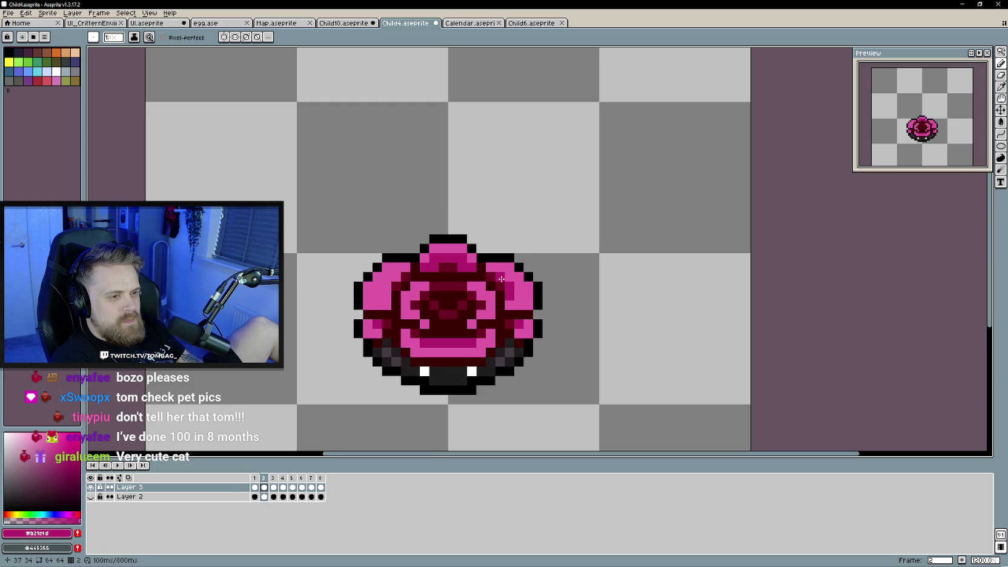
{"action": "key", "text": "comma"}
{"action": "key", "text": "period"}
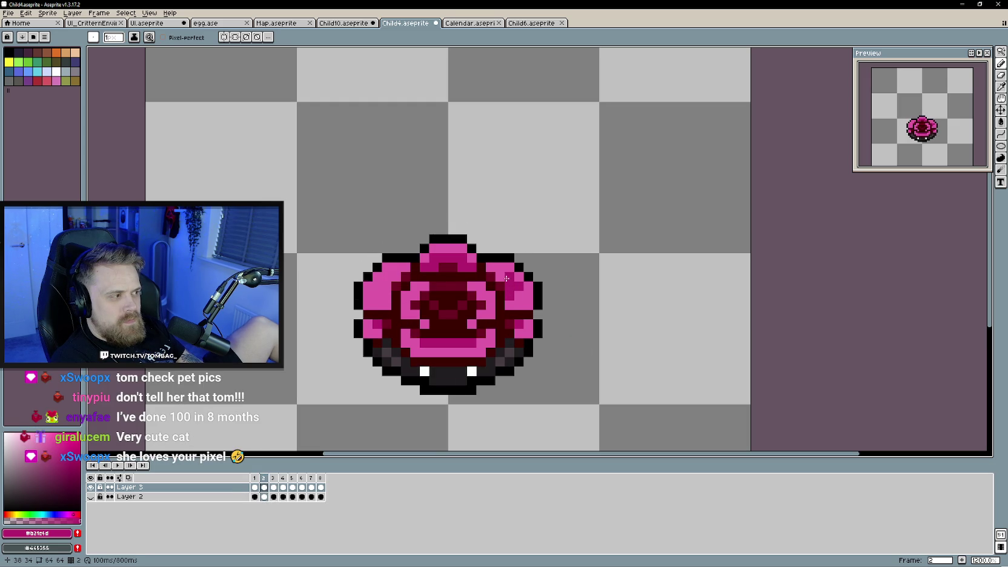
{"action": "key", "text": "Return"}
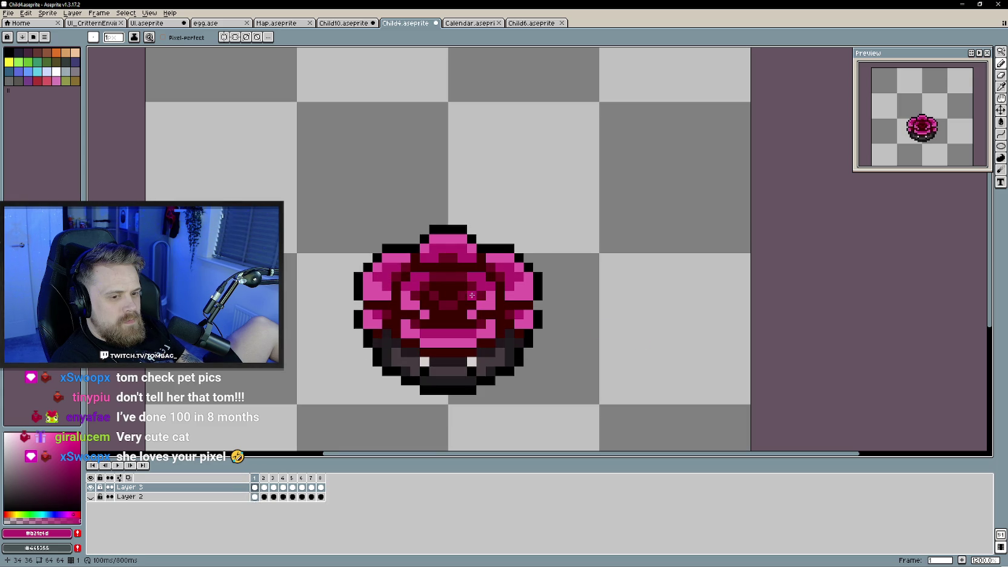
- Add dark pixels to frame 2's upper-right petal and replay the animation
{"action": "left_click_drag", "start_coordinate": [472, 291], "coordinate": [479, 295]}
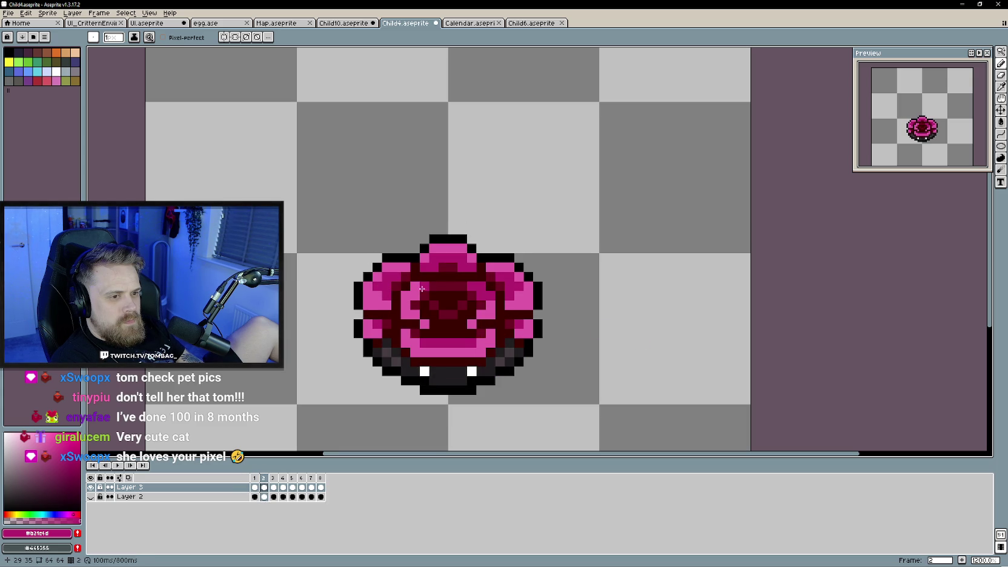
{"action": "key", "text": "Return"}
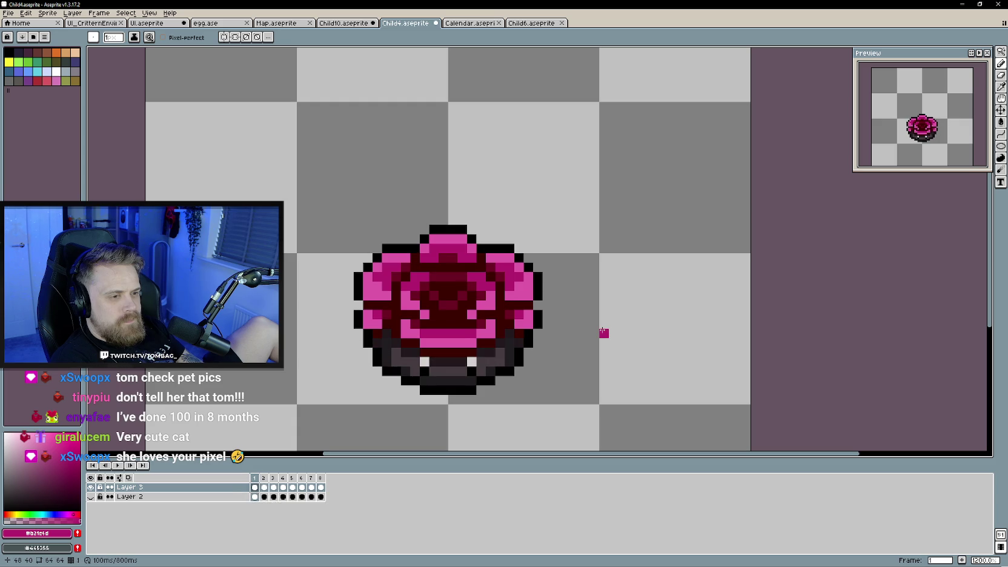
{"action": "key", "text": "Return"}
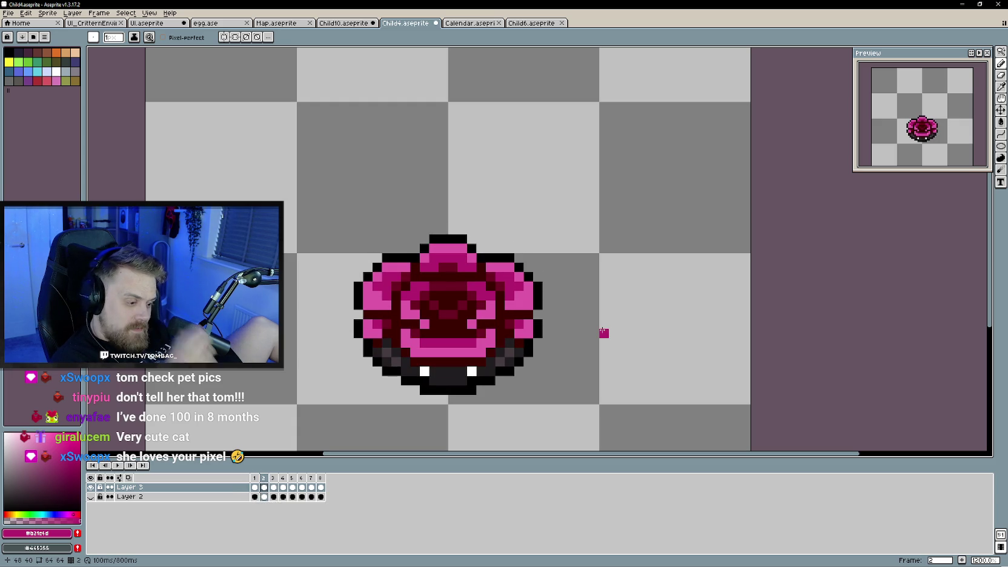
{"action": "key", "text": "Return"}
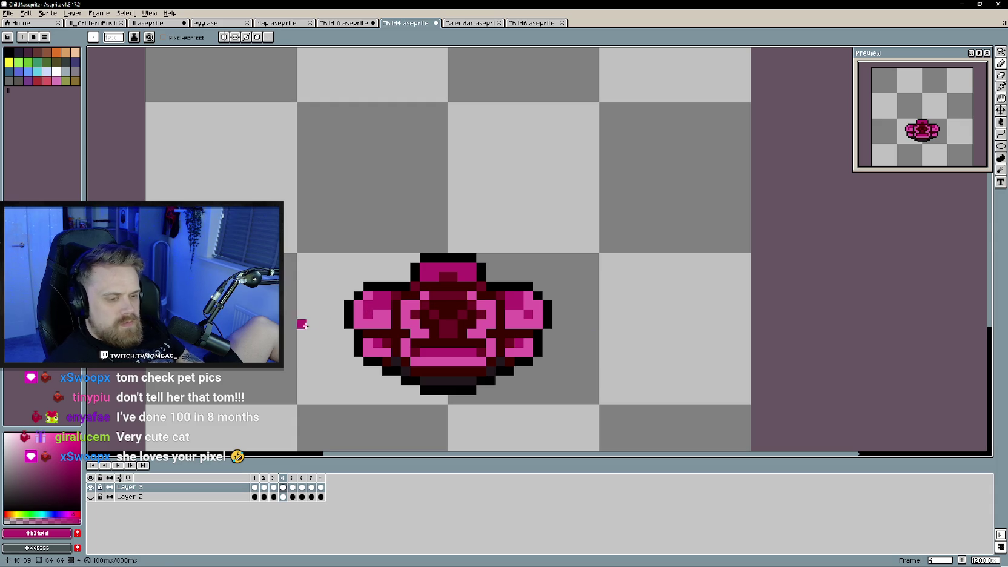
- Pick the dark magenta and shade the right and left petals of frame 5
{"action": "left_click", "coordinate": [414, 315], "text": "alt"}
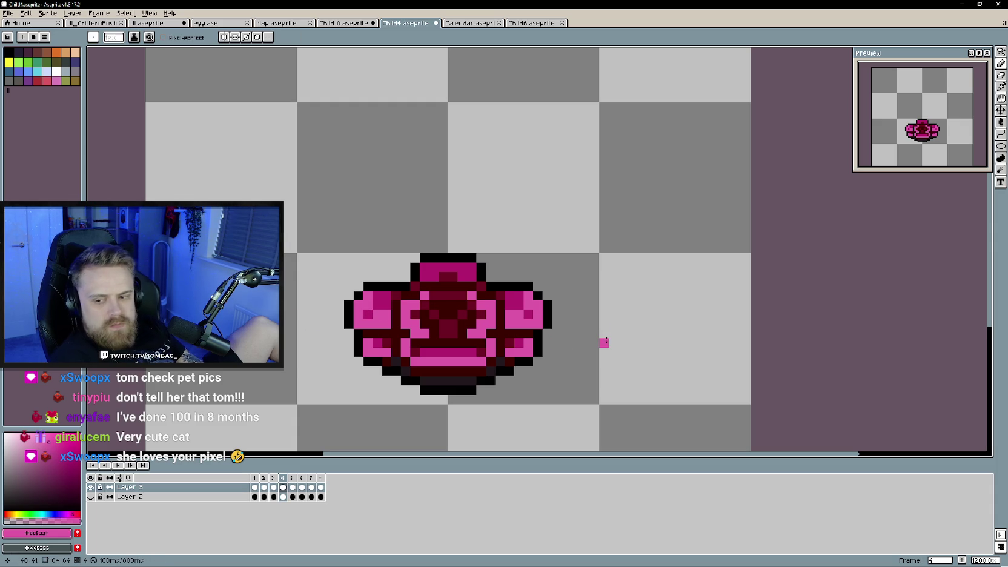
{"action": "key", "text": "comma"}
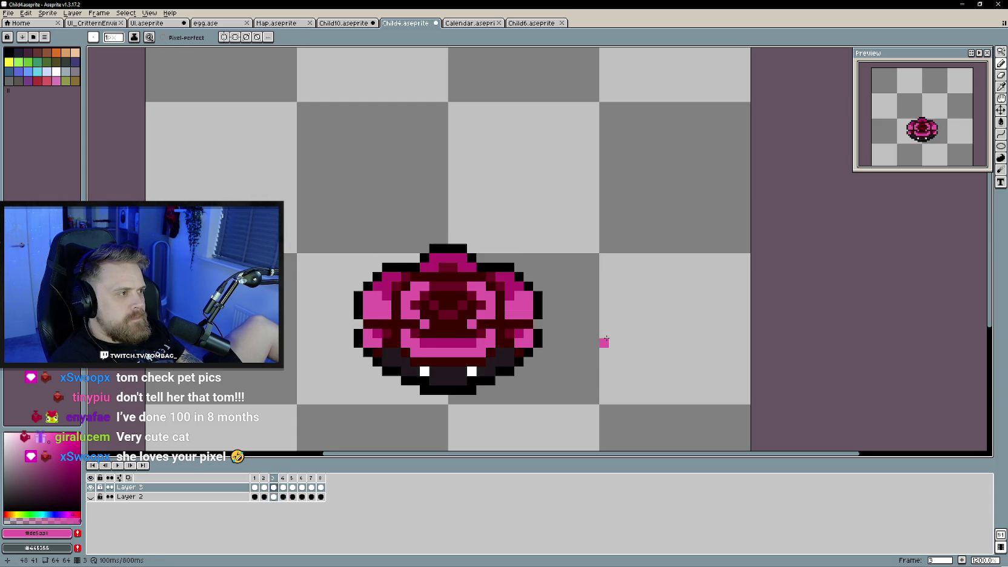
{"action": "key", "text": "period"}
{"action": "key", "text": "period"}
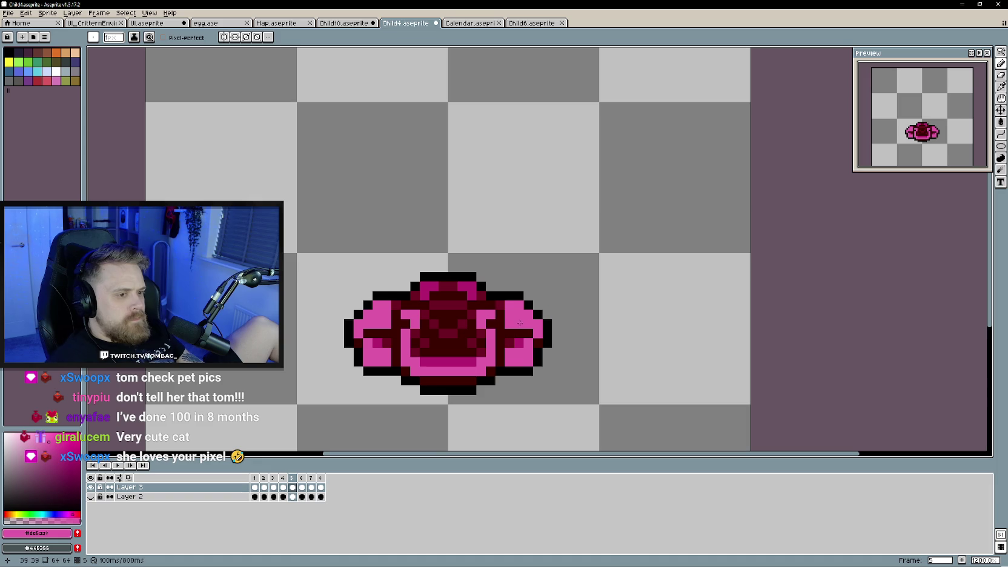
{"action": "left_click", "coordinate": [496, 305], "text": "alt"}
{"action": "left_click_drag", "start_coordinate": [515, 309], "coordinate": [498, 315]}
{"action": "left_click", "coordinate": [382, 306]}
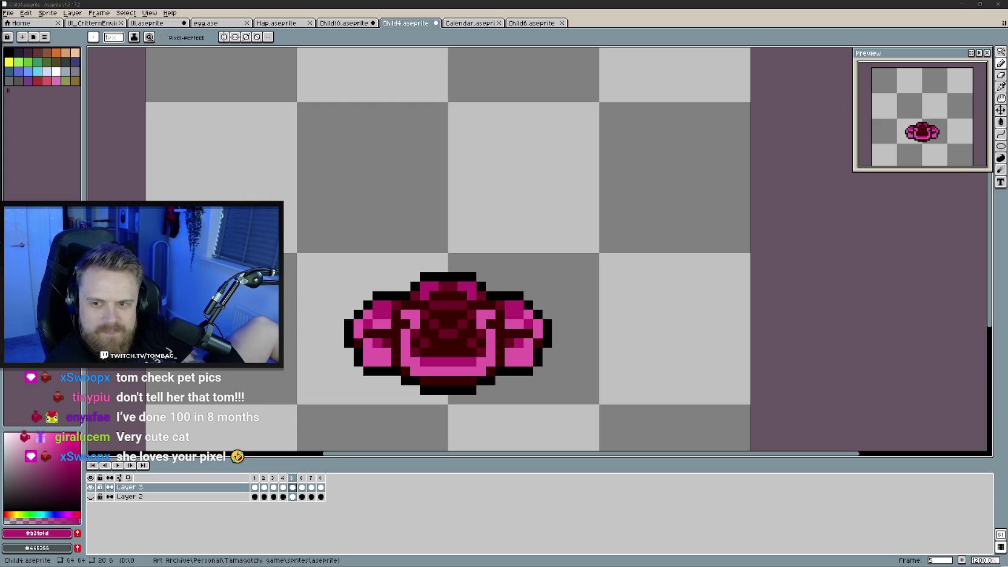
- Shade the side petals darker magenta in frames 6 and 7, then play the animation
{"action": "key", "text": "Right"}
{"action": "left_click_drag", "start_coordinate": [372, 296], "coordinate": [381, 306]}
{"action": "left_click_drag", "start_coordinate": [495, 296], "coordinate": [503, 301]}
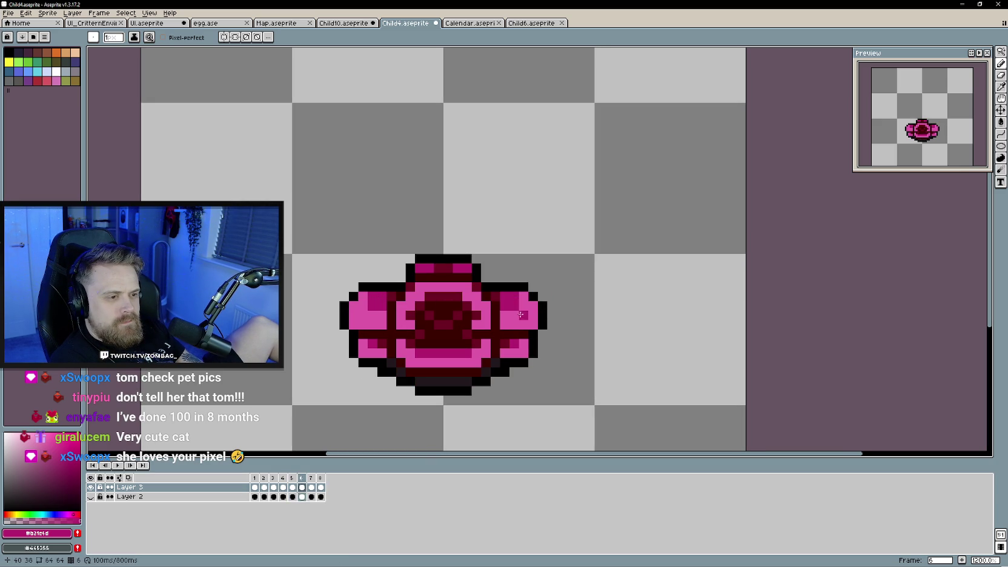
{"action": "key", "text": "Right"}
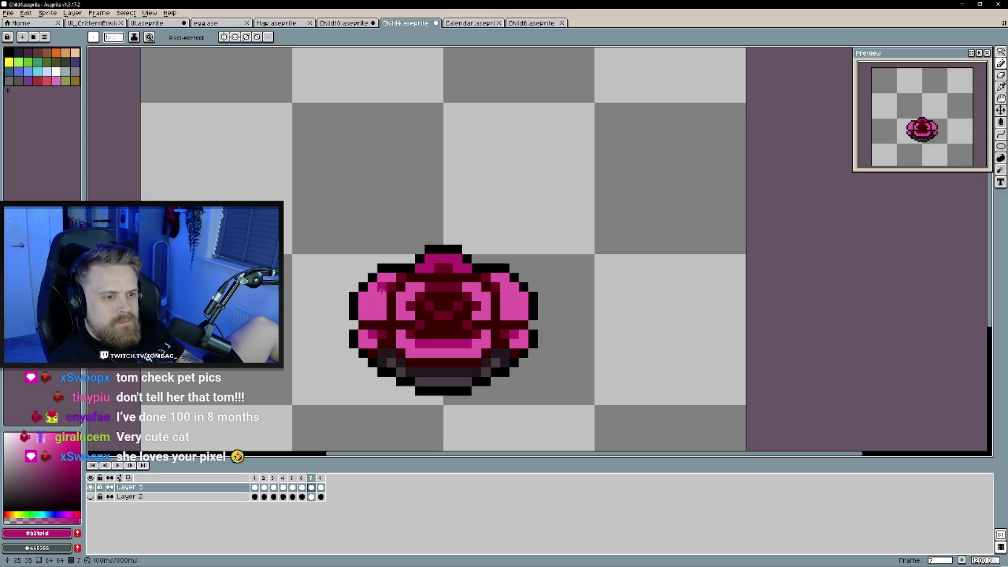
{"action": "left_click_drag", "start_coordinate": [500, 283], "coordinate": [503, 289]}
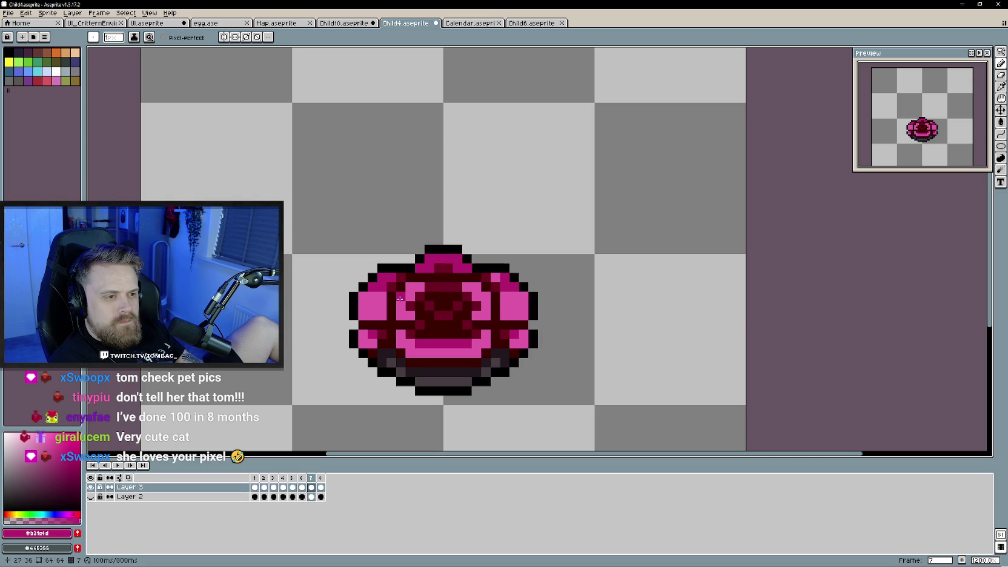
{"action": "key", "text": "Return"}
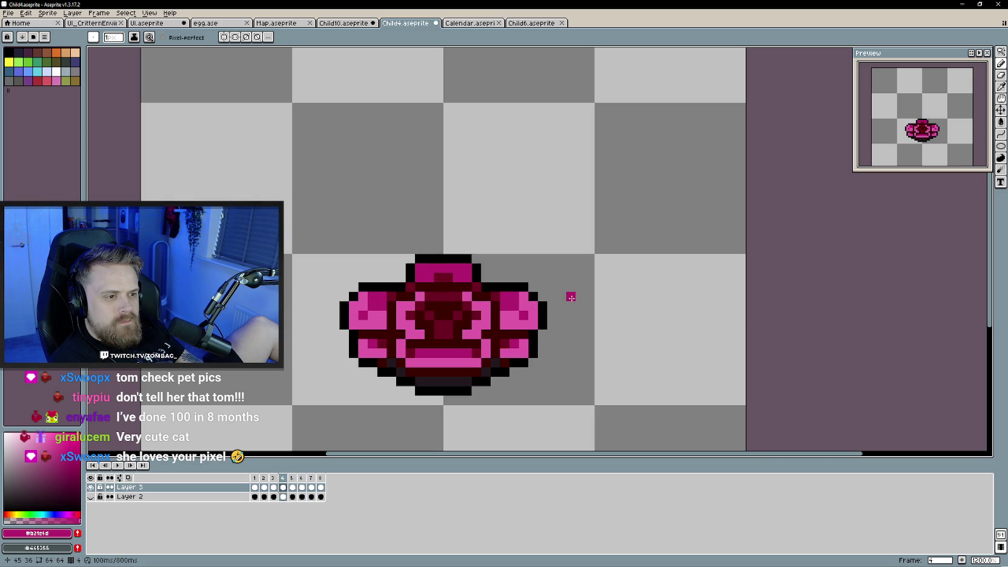
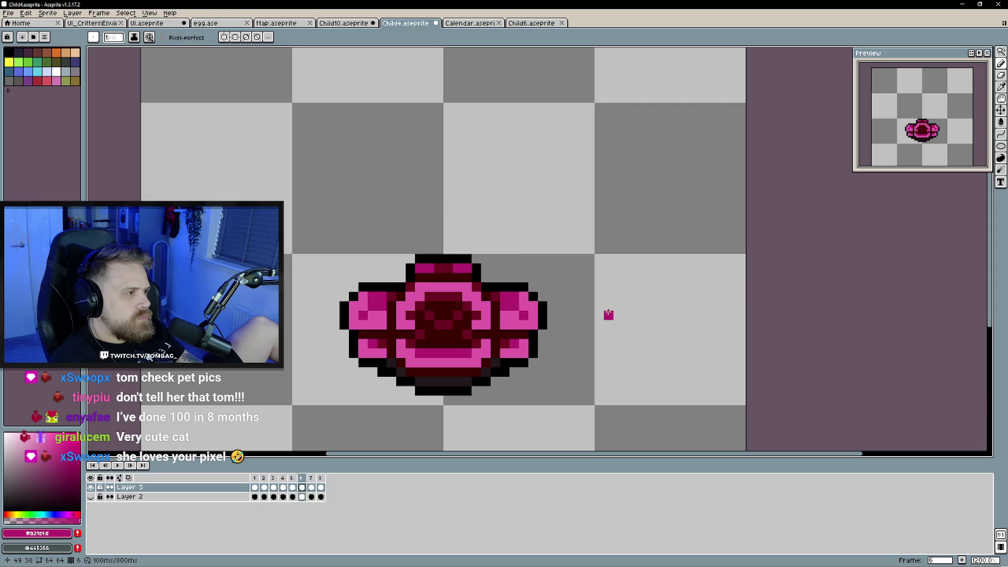
- Zoom out, recentre the flower sprite and step through frames 5 to 8
{"action": "scroll", "coordinate": [589, 372], "scroll_direction": "down", "scroll_amount": 3}
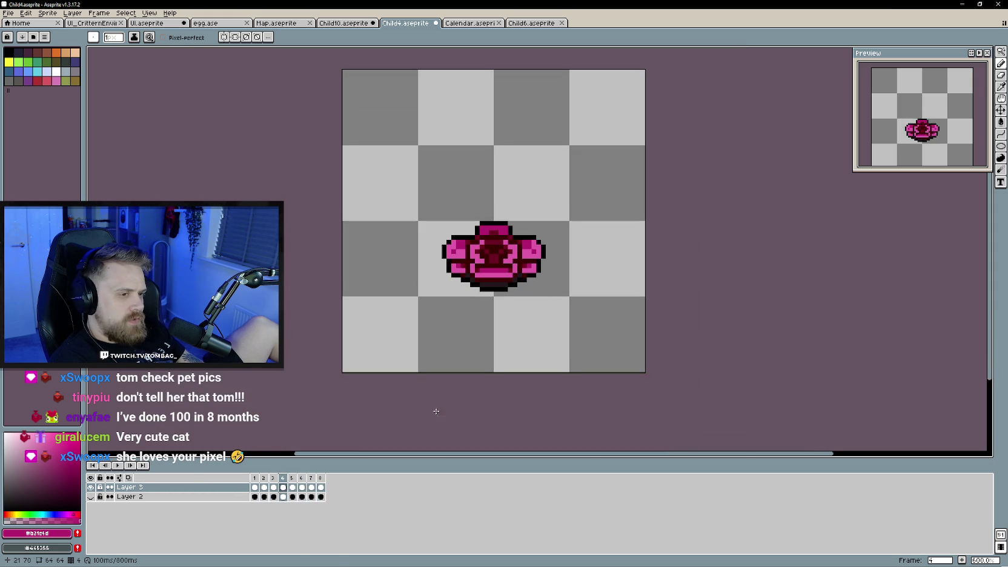
{"action": "scroll", "coordinate": [286, 308], "scroll_direction": "down", "scroll_amount": 1}
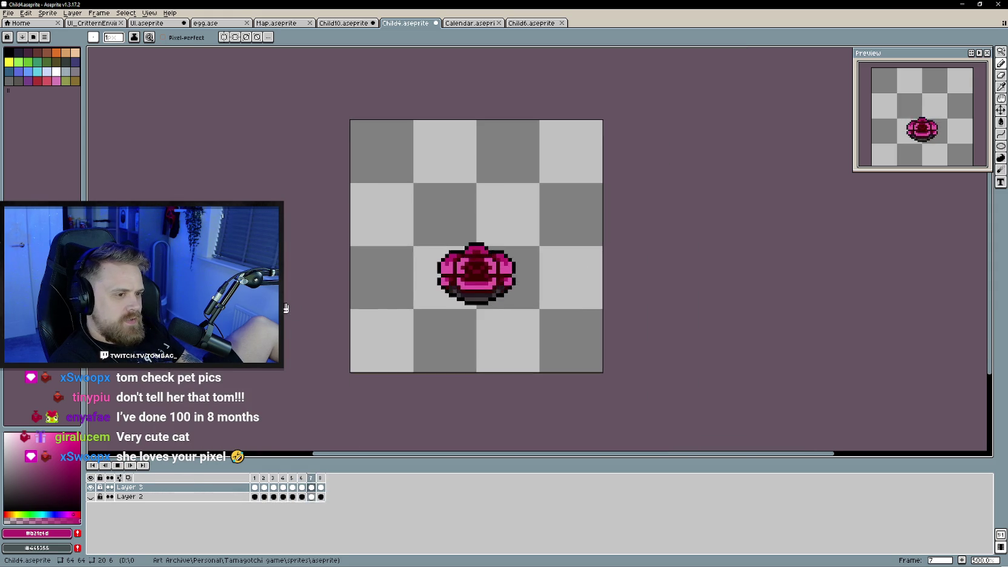
{"action": "left_click_drag", "start_coordinate": [286, 308], "coordinate": [301, 313]}
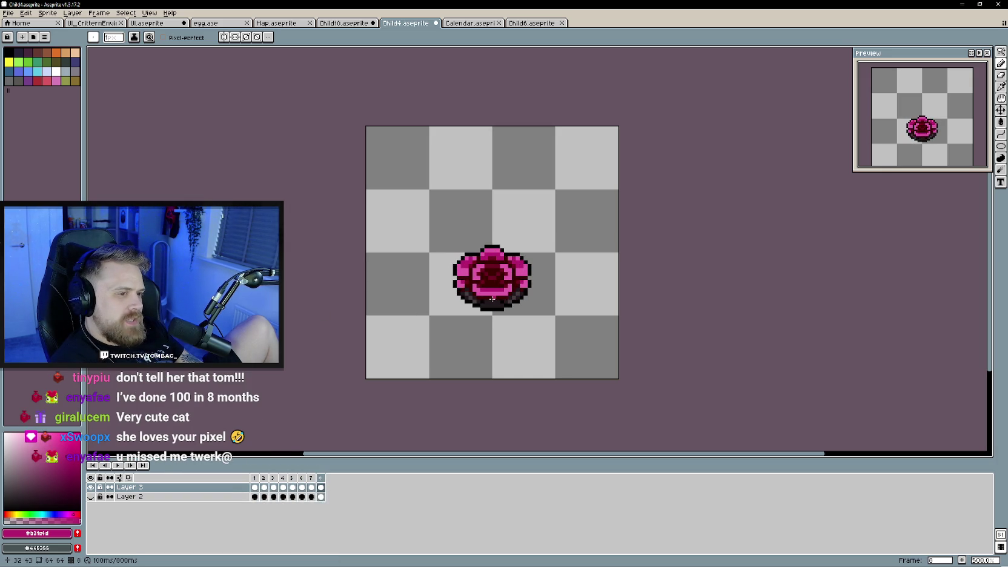
{"action": "scroll", "coordinate": [492, 298], "scroll_direction": "up", "scroll_amount": 2}
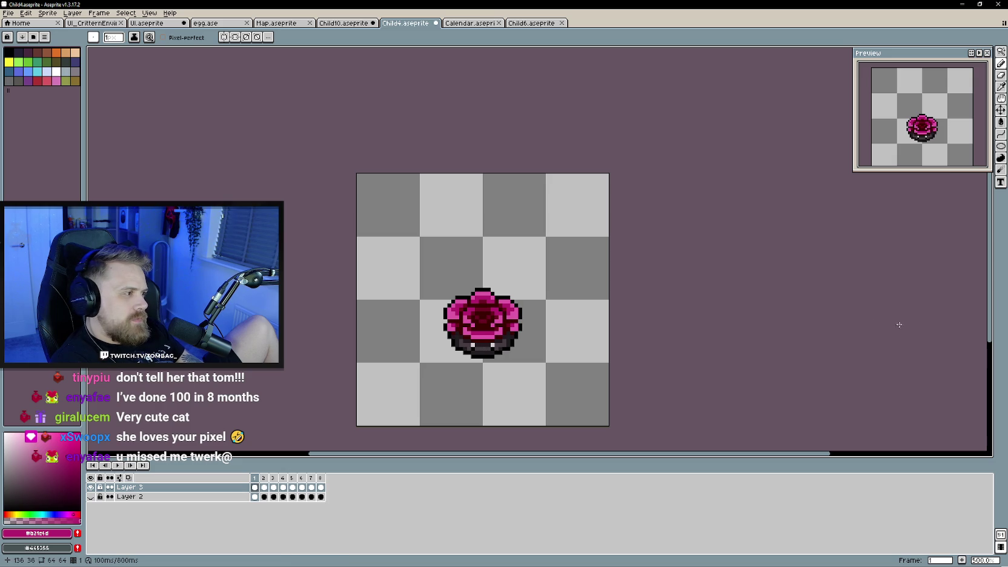
{"action": "scroll", "coordinate": [498, 335], "scroll_direction": "up", "scroll_amount": 1}
{"action": "scroll", "coordinate": [497, 336], "scroll_direction": "up", "scroll_amount": 1}
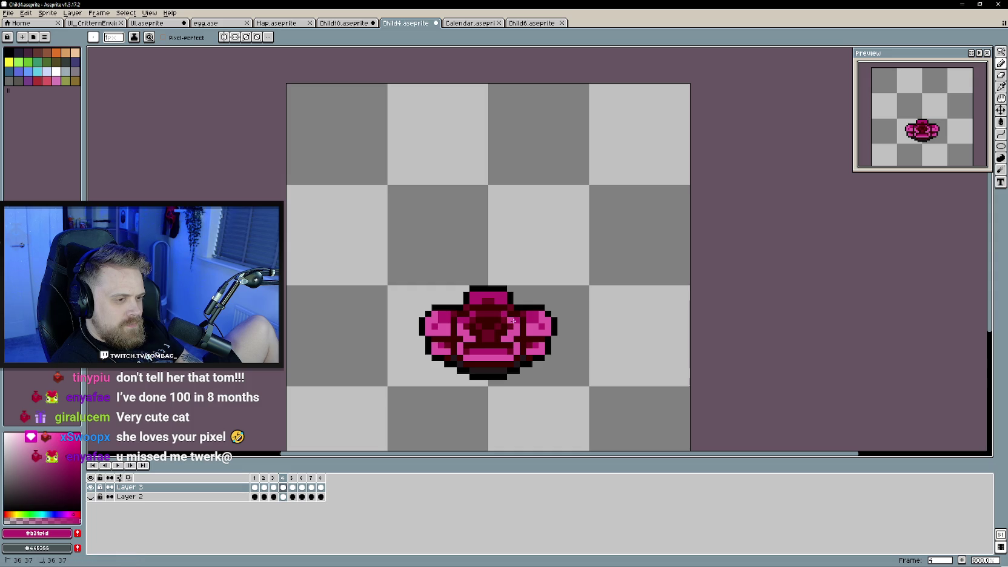
{"action": "key", "text": "Right"}
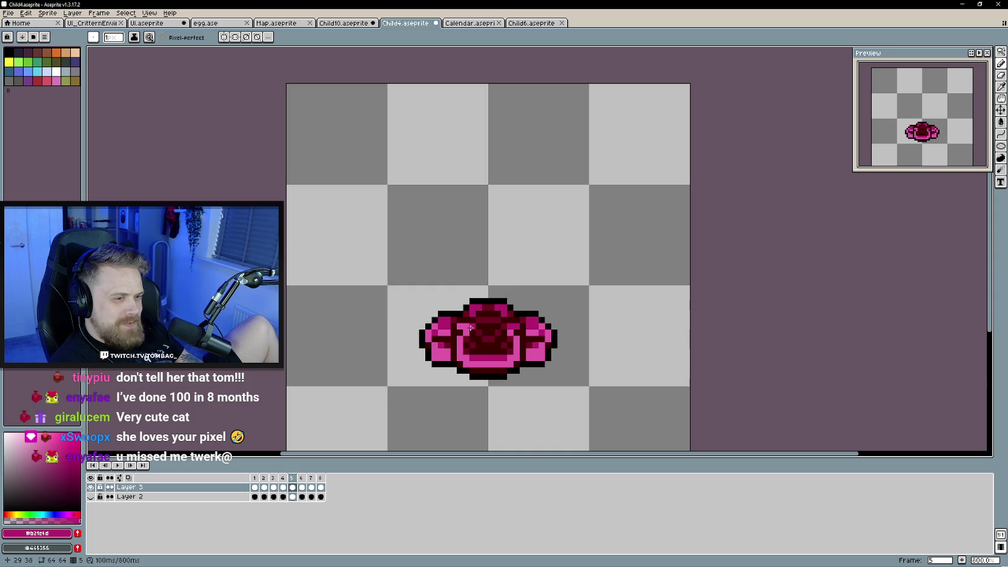
{"action": "key", "text": "Right"}
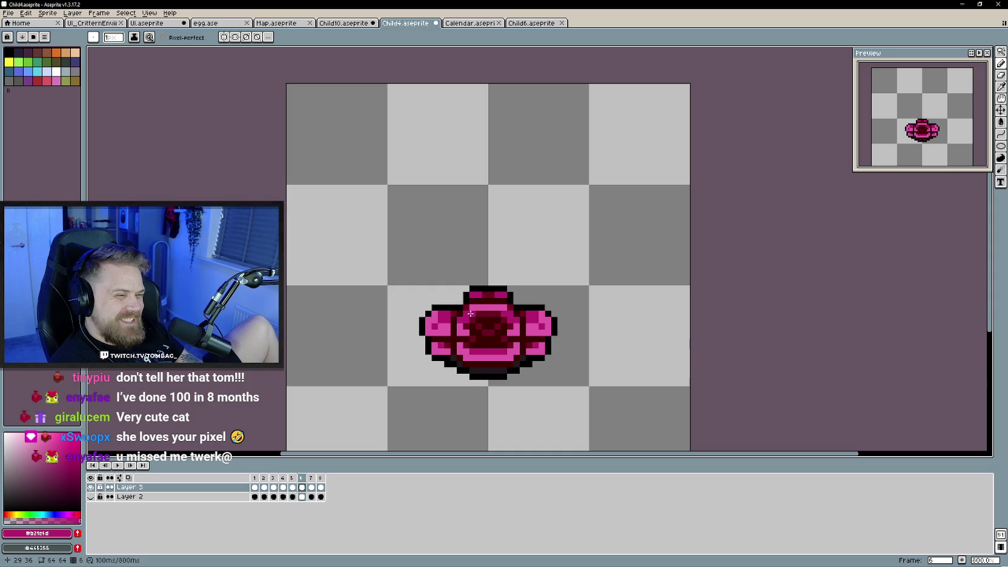
{"action": "key", "text": "Right"}
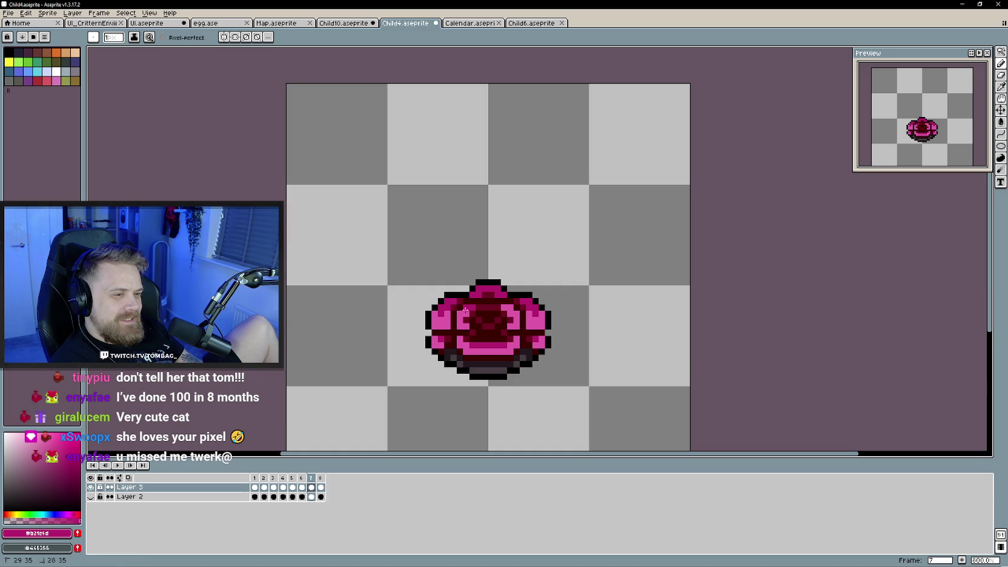
{"action": "key", "text": "Right"}
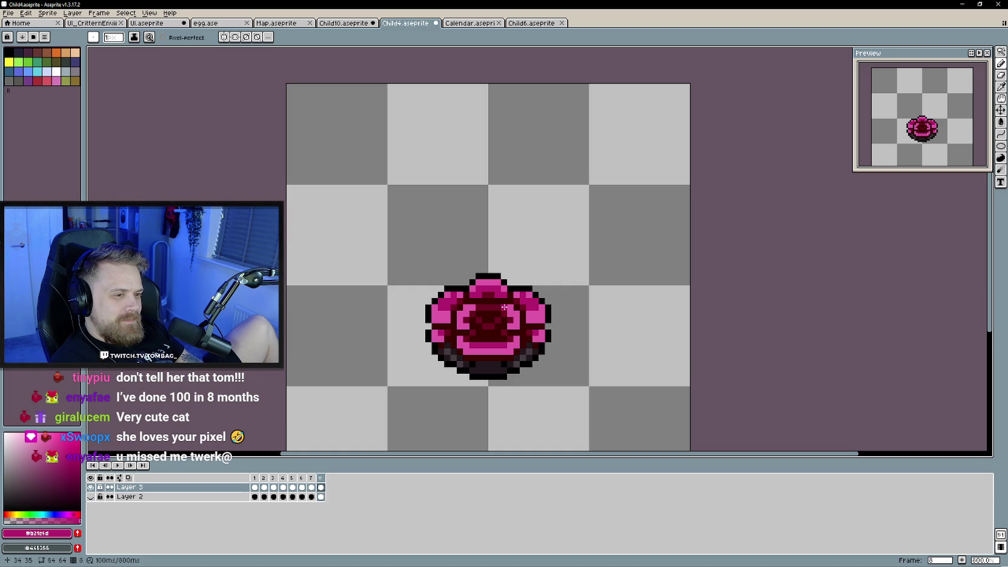
- Paint a small pixel fix on frame 8 and play the flower animation
{"action": "left_click_drag", "start_coordinate": [474, 307], "coordinate": [467, 308]}
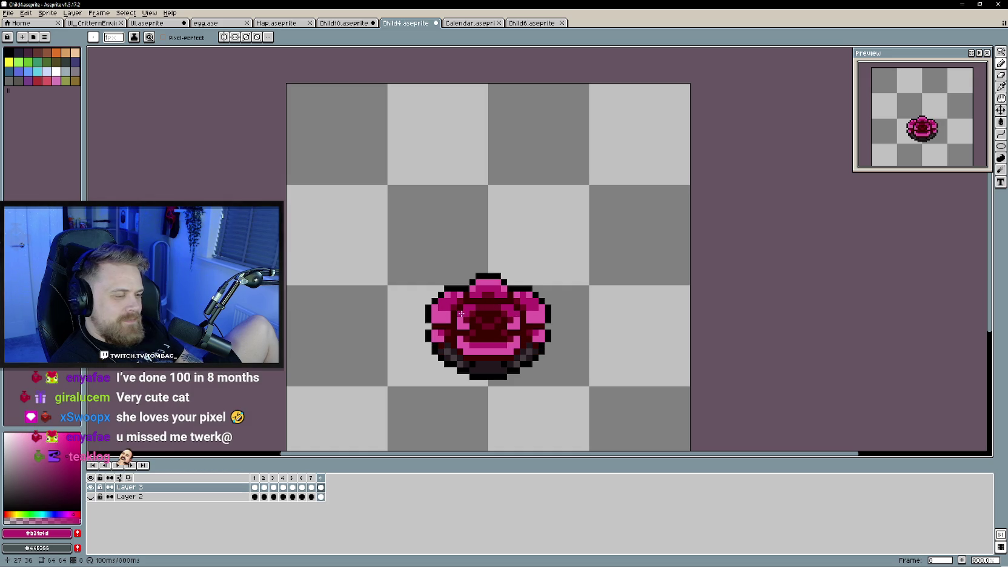
{"action": "key", "text": "Return"}
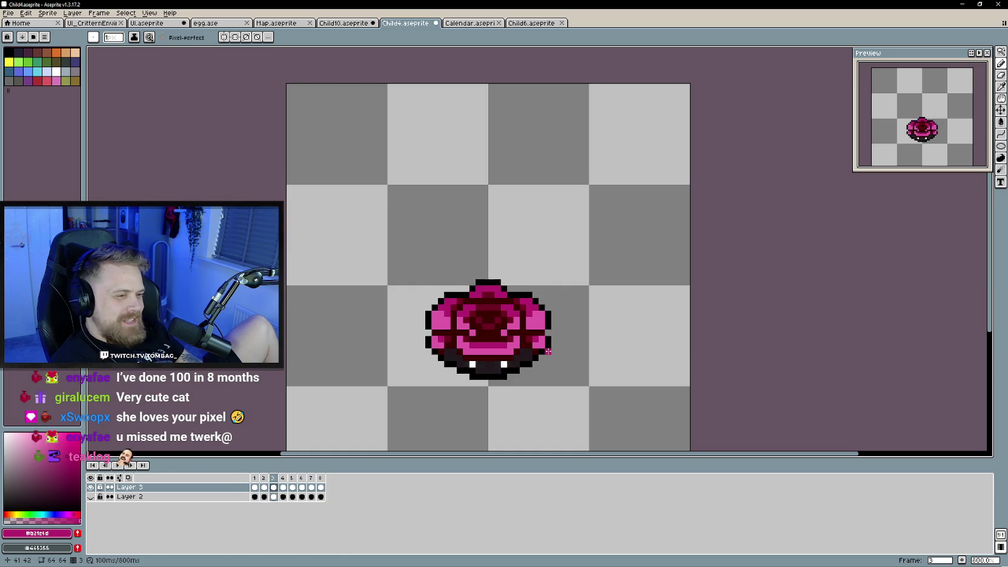
{"action": "scroll", "coordinate": [404, 359], "scroll_direction": "down", "scroll_amount": 2}
{"action": "left_click_drag", "start_coordinate": [349, 412], "coordinate": [391, 372]}
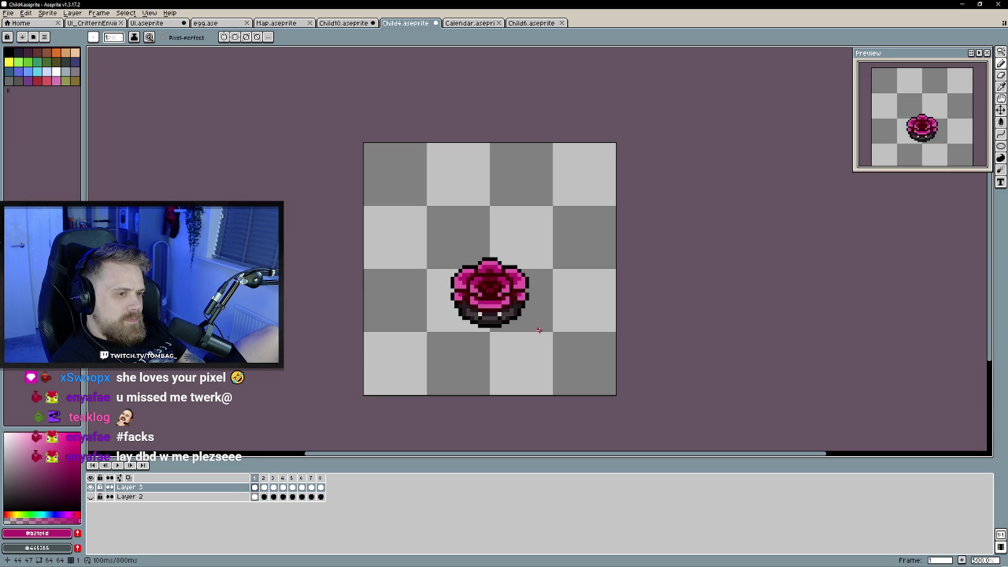
- Stop playback back on frame 1 and save Child4.aseprite via File > Save
{"action": "scroll", "coordinate": [443, 357], "scroll_direction": "up", "scroll_amount": 2}
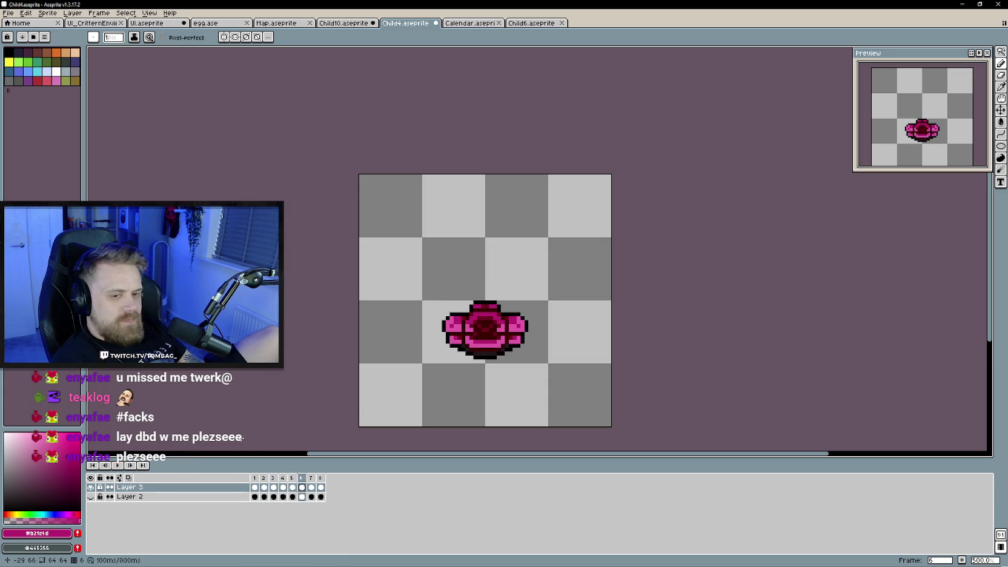
{"action": "left_click", "coordinate": [116, 464]}
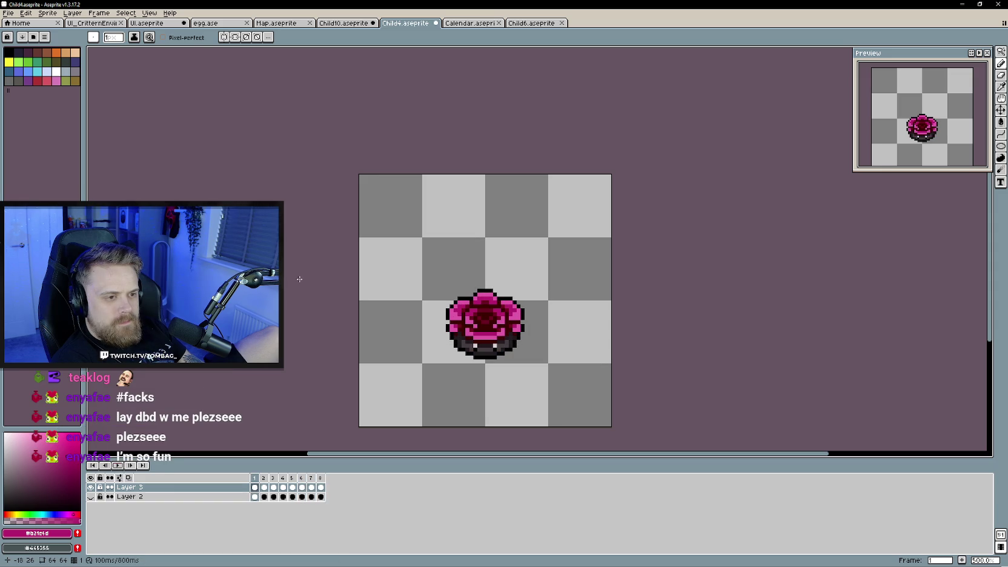
{"action": "left_click", "coordinate": [8, 12]}
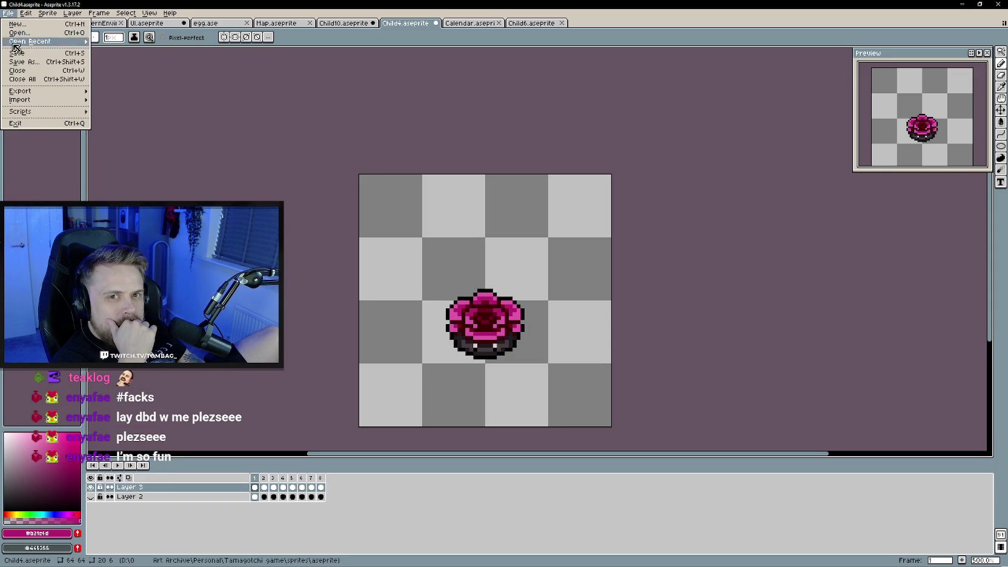
{"action": "left_click", "coordinate": [30, 57]}
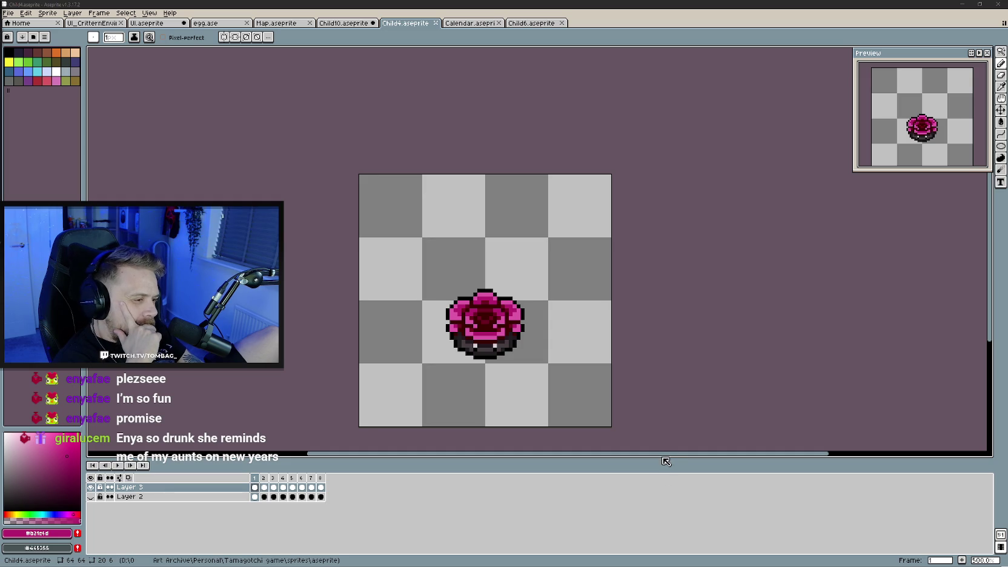
{"action": "left_click_drag", "start_coordinate": [660, 460], "coordinate": [660, 463]}
- Raise the canvas–timeline splitter so the timeline panel is taller
{"action": "left_click_drag", "start_coordinate": [654, 415], "coordinate": [668, 386]}
{"action": "left_click_drag", "start_coordinate": [658, 464], "coordinate": [657, 442]}
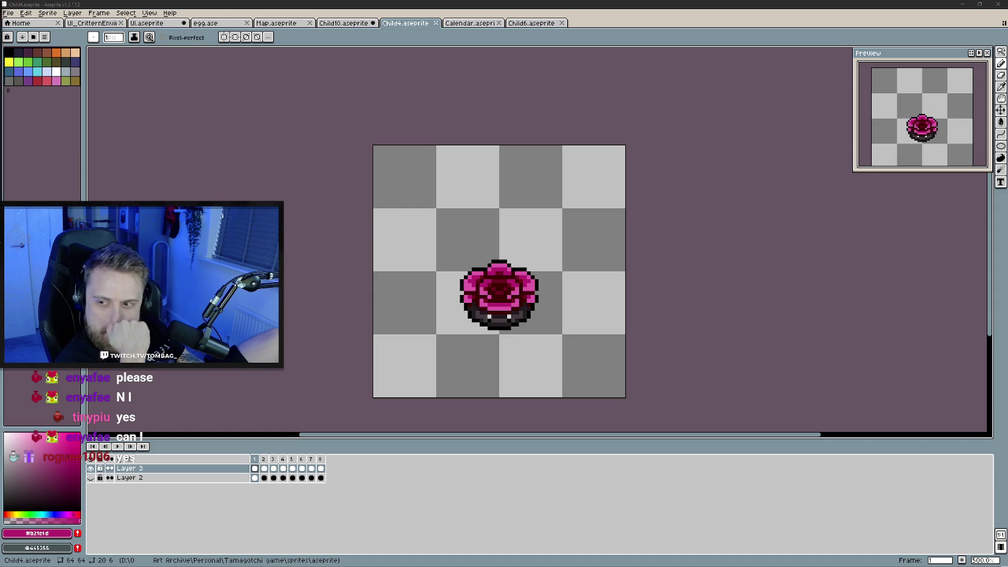
{"action": "scroll", "coordinate": [718, 341], "scroll_direction": "down", "scroll_amount": 1}
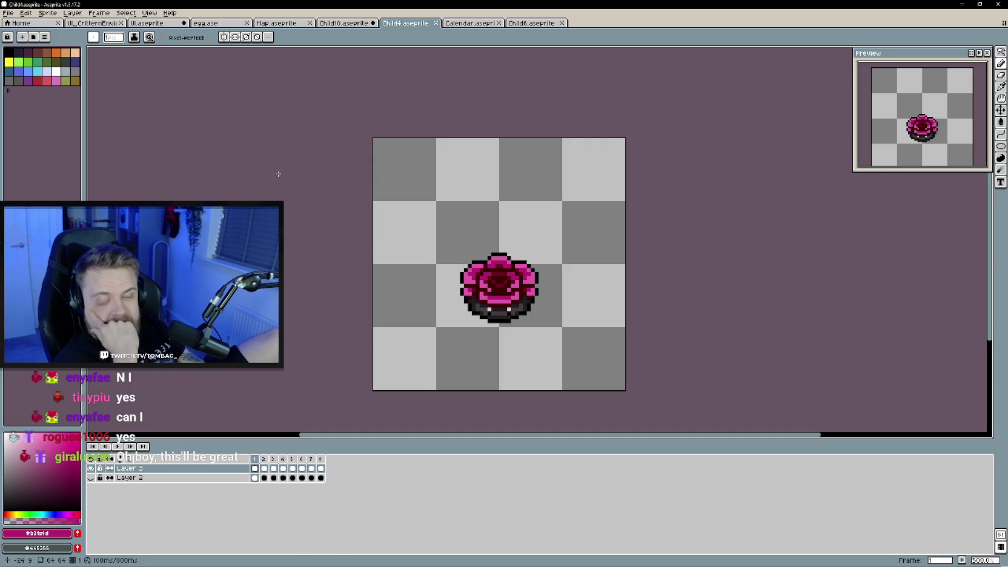
{"action": "left_click", "coordinate": [8, 13]}
{"action": "key", "text": "Escape"}
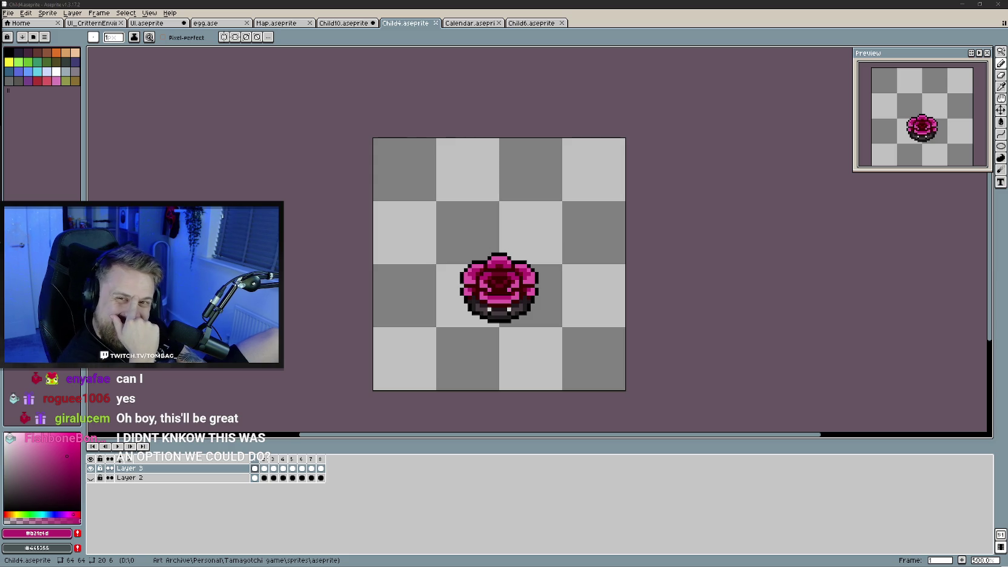
{"action": "left_click_drag", "start_coordinate": [329, 289], "coordinate": [341, 278]}
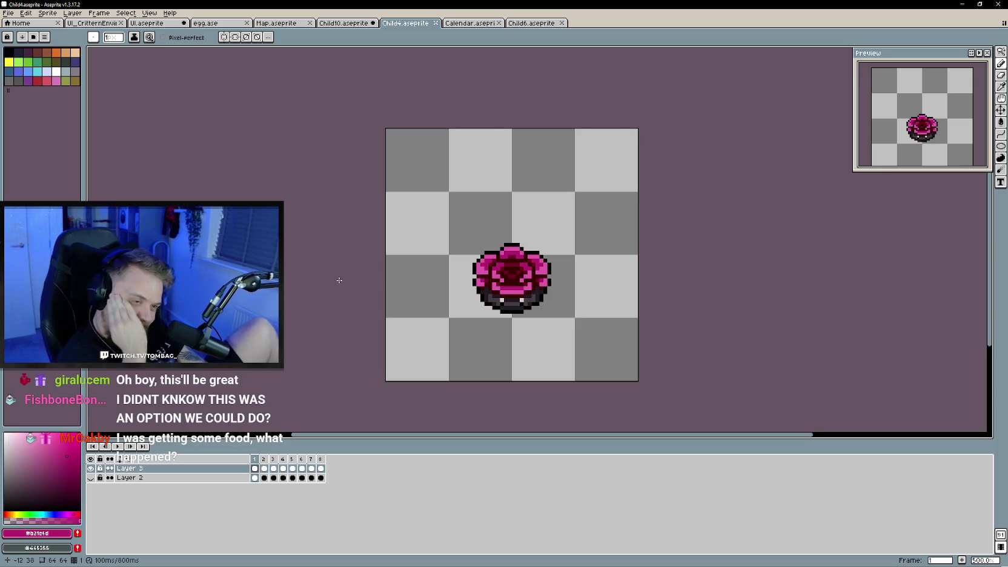
- Zoom and nudge the view of the flower sprite, dismissing the File menu unused
{"action": "left_click_drag", "start_coordinate": [336, 286], "coordinate": [344, 283]}
{"action": "scroll", "coordinate": [533, 312], "scroll_direction": "up", "scroll_amount": 1}
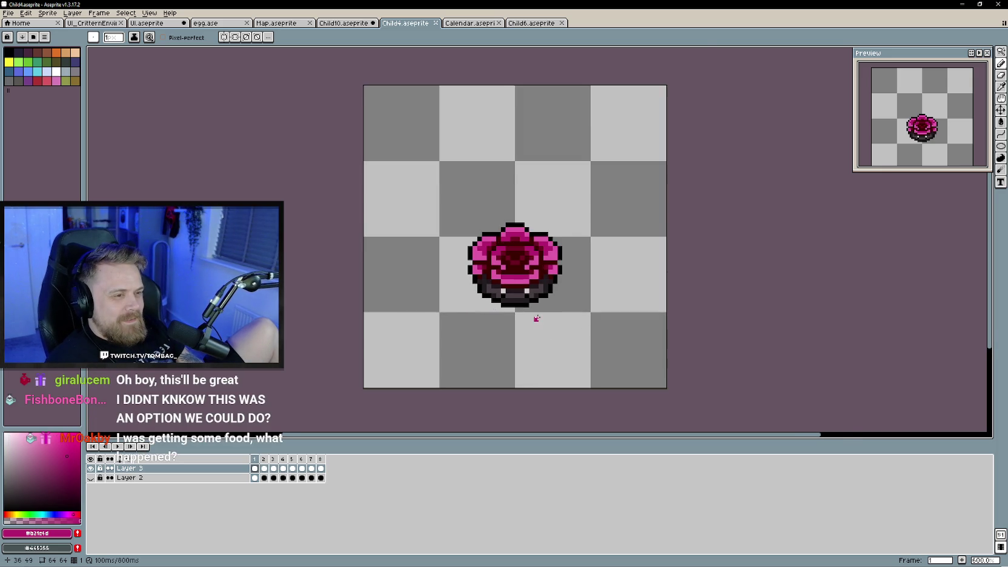
{"action": "scroll", "coordinate": [533, 312], "scroll_direction": "up", "scroll_amount": 2}
{"action": "scroll", "coordinate": [533, 312], "scroll_direction": "up", "scroll_amount": 2}
{"action": "scroll", "coordinate": [533, 312], "scroll_direction": "down", "scroll_amount": 2}
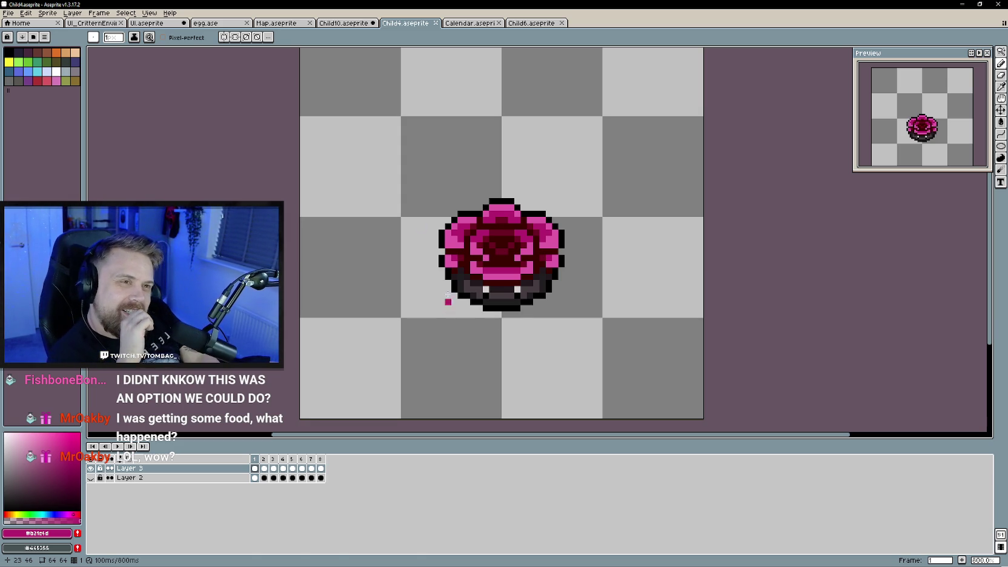
{"action": "left_click", "coordinate": [8, 12]}
{"action": "key", "text": "Escape"}
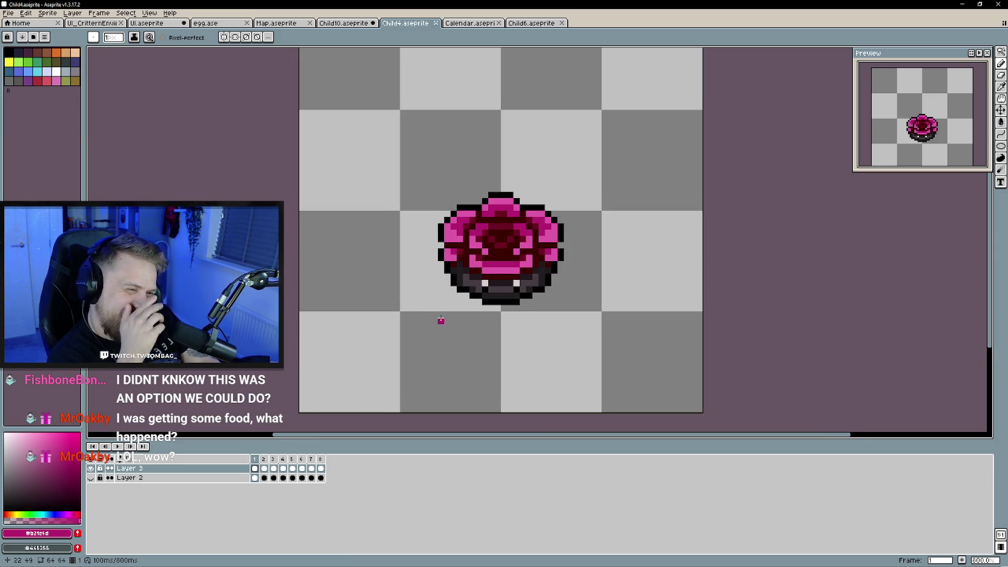
- Zoom in closer on the flower and start its idle animation playing
{"action": "left_click_drag", "start_coordinate": [438, 311], "coordinate": [391, 297]}
{"action": "scroll", "coordinate": [392, 296], "scroll_direction": "up", "scroll_amount": 1}
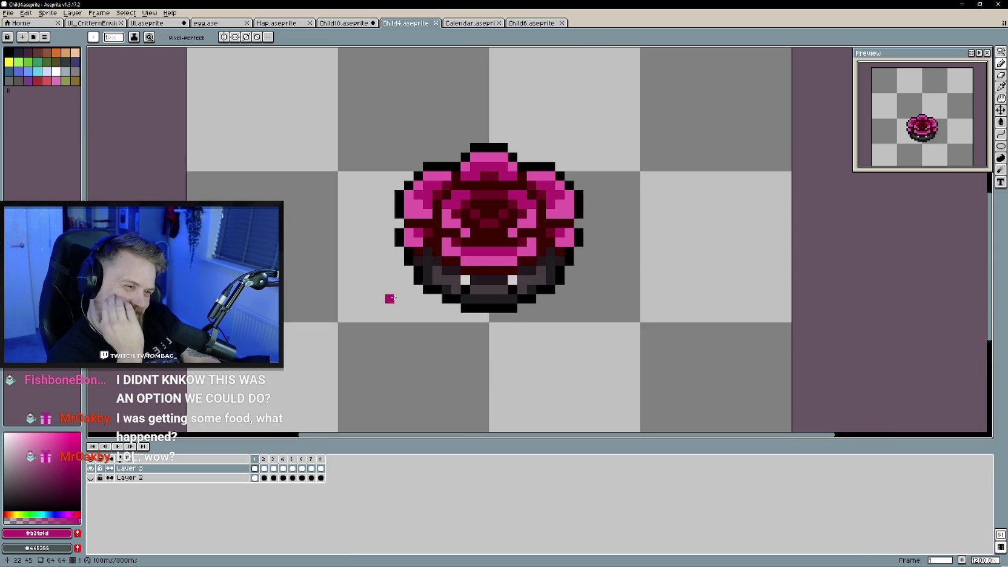
{"action": "scroll", "coordinate": [371, 295], "scroll_direction": "up", "scroll_amount": 1}
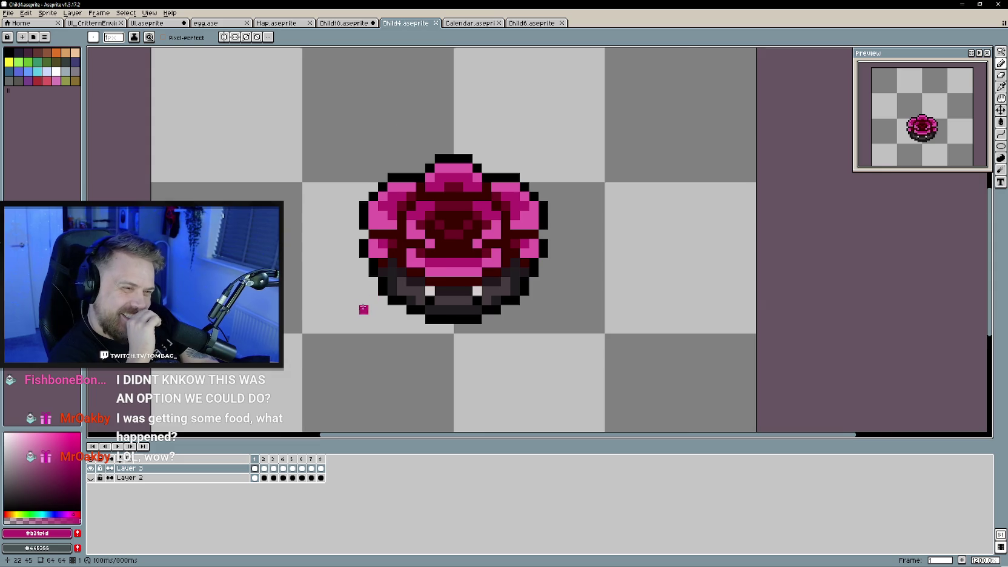
{"action": "left_click_drag", "start_coordinate": [357, 308], "coordinate": [371, 303]}
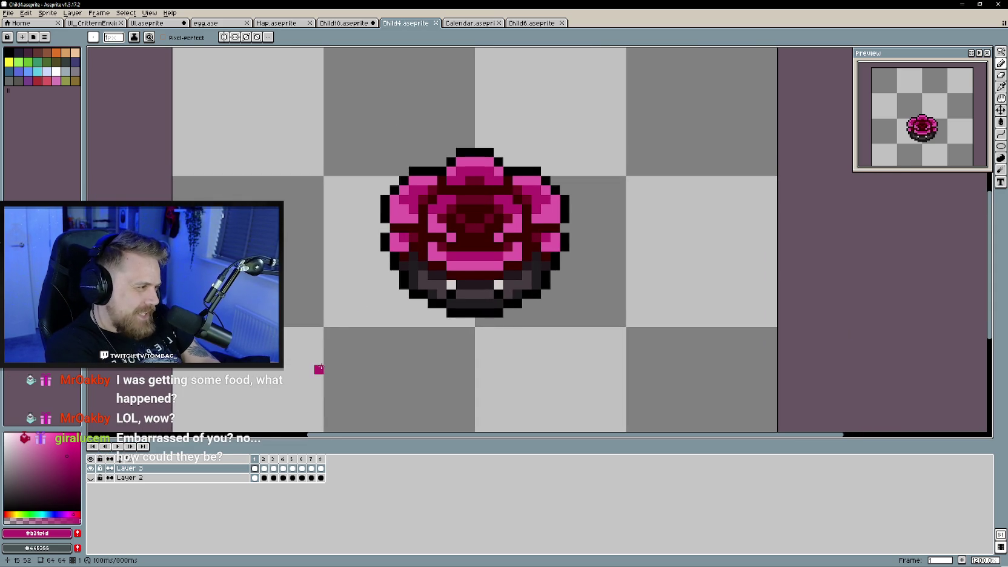
{"action": "left_click", "coordinate": [117, 446]}
{"action": "scroll", "coordinate": [336, 318], "scroll_direction": "down", "scroll_amount": 2}
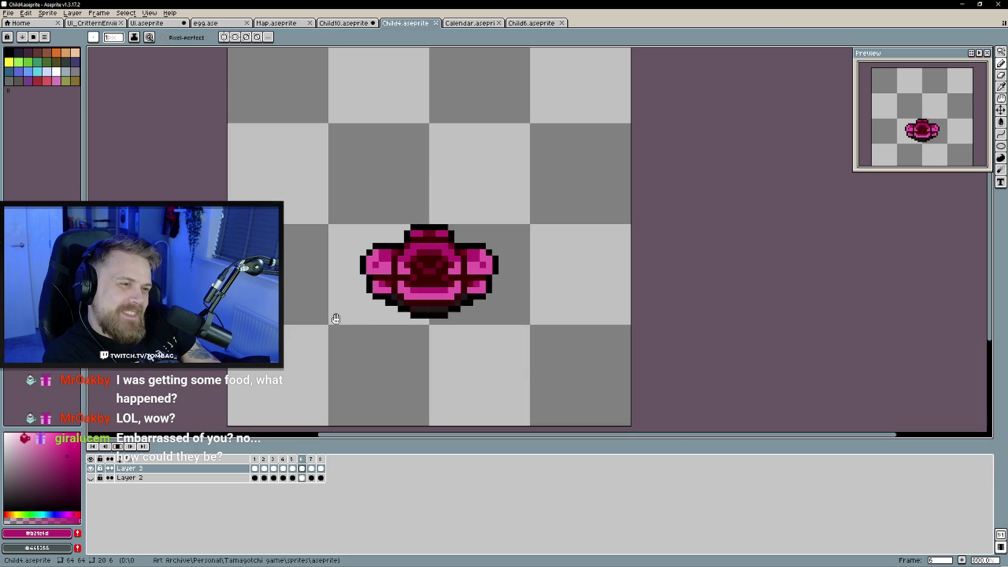
- Stop the animation on frame 1, then show Dead by Daylight's Steam library page
{"action": "scroll", "coordinate": [343, 315], "scroll_direction": "down", "scroll_amount": 1}
{"action": "left_click_drag", "start_coordinate": [357, 349], "coordinate": [372, 350]}
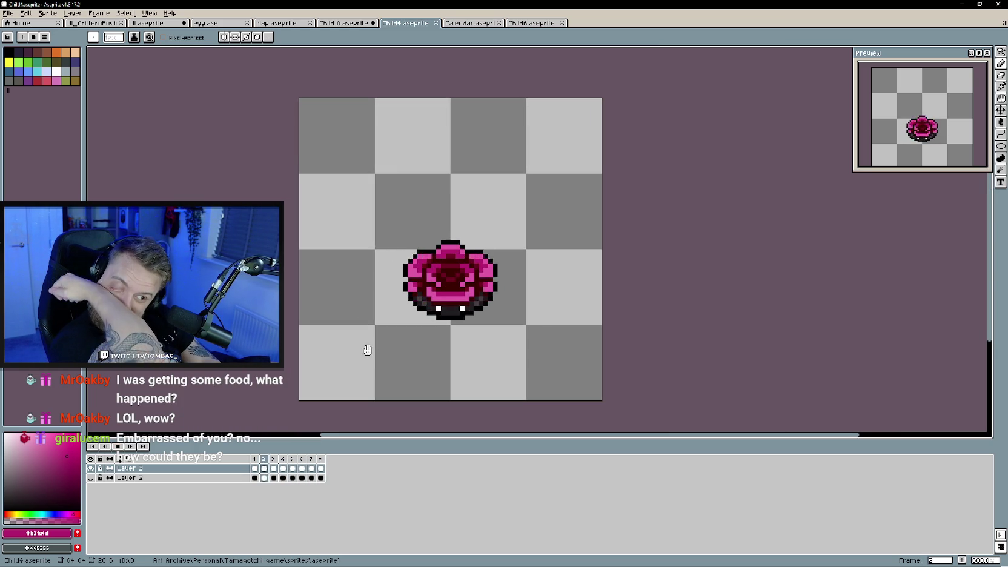
{"action": "left_click", "coordinate": [117, 446]}
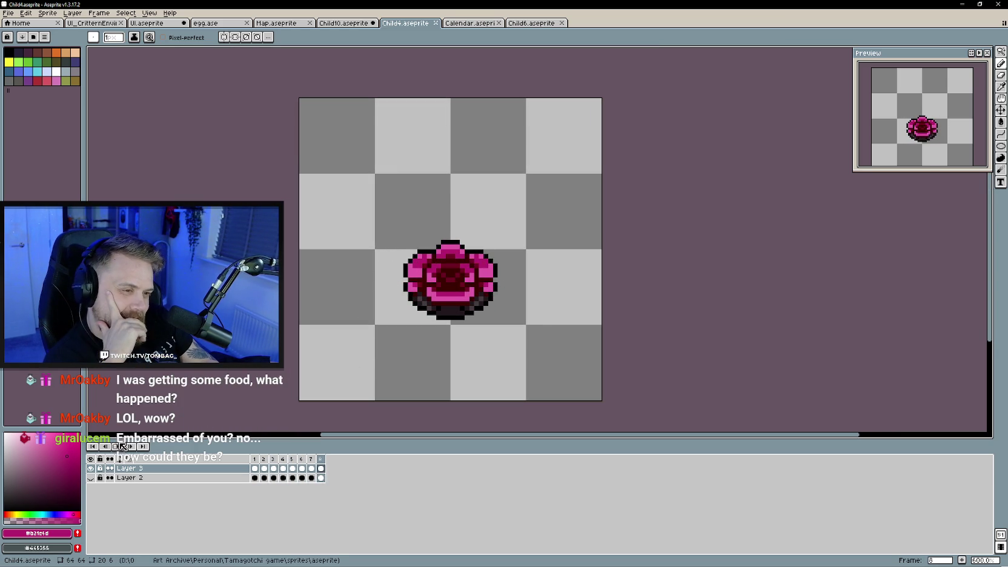
{"action": "left_click", "coordinate": [254, 459]}
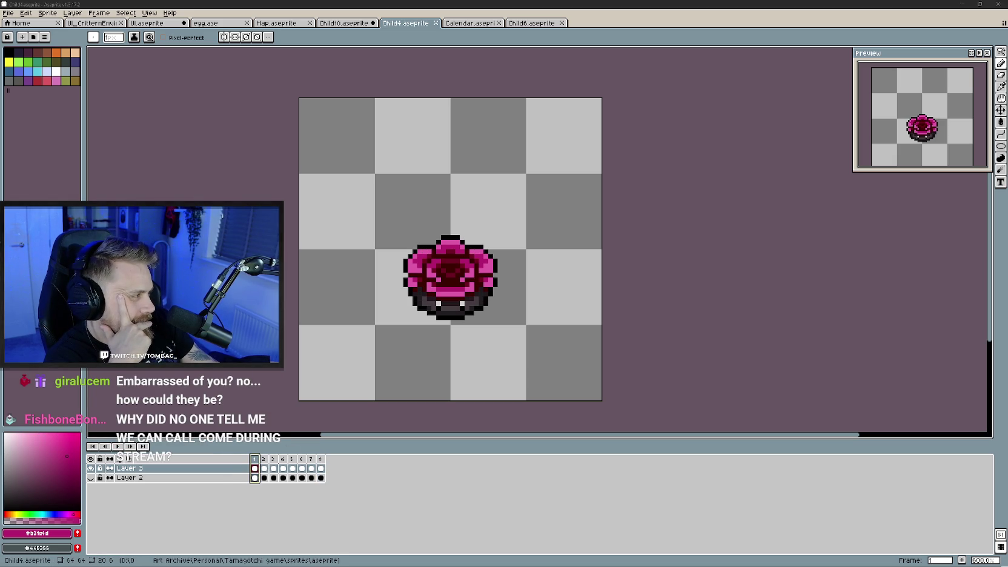
{"action": "key", "text": "alt+Tab"}
{"action": "left_click", "coordinate": [37, 219]}
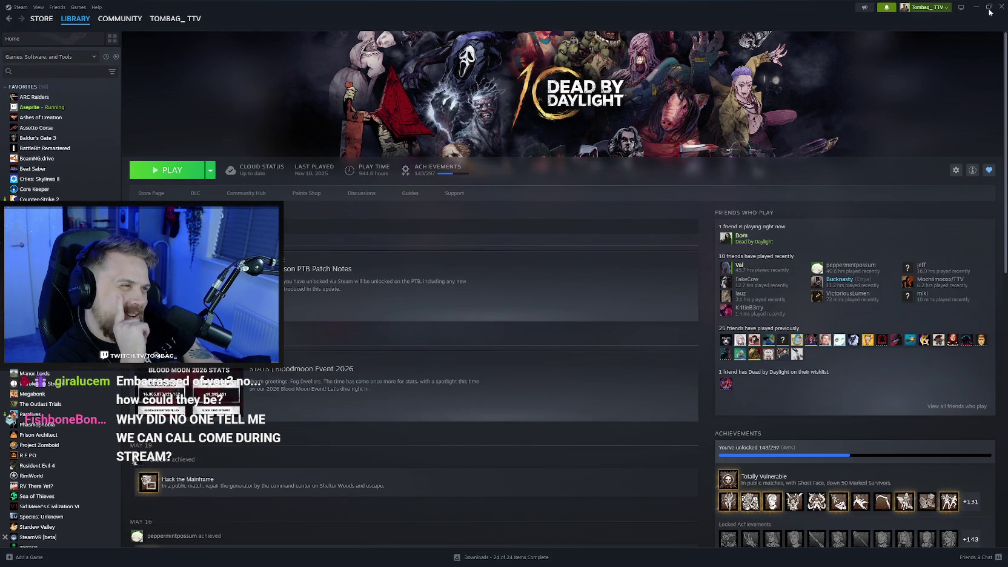
- Switch from Steam back to the Aseprite window with the pink flower sprite
{"action": "key", "text": "alt+Tab"}
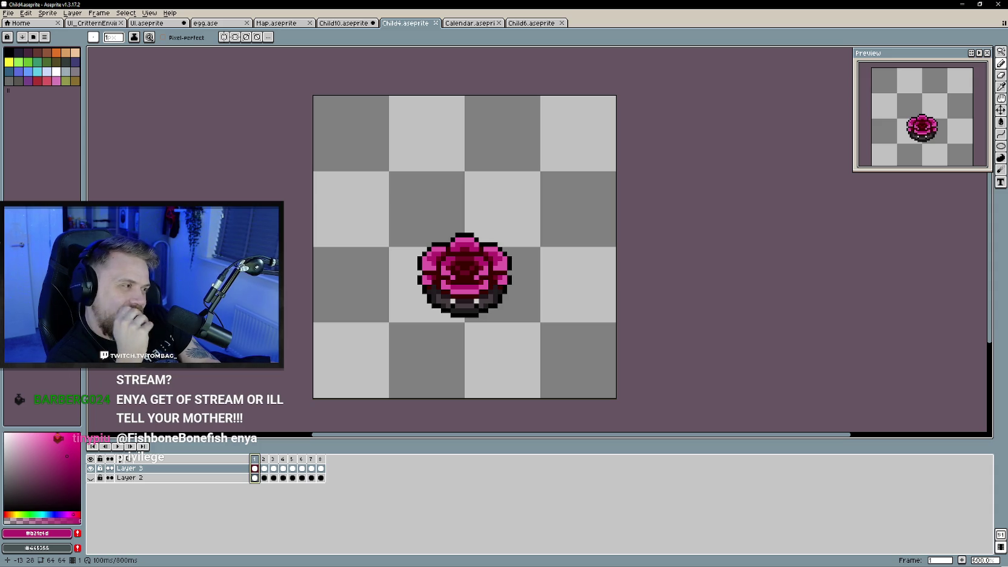
{"action": "key", "text": "Return"}
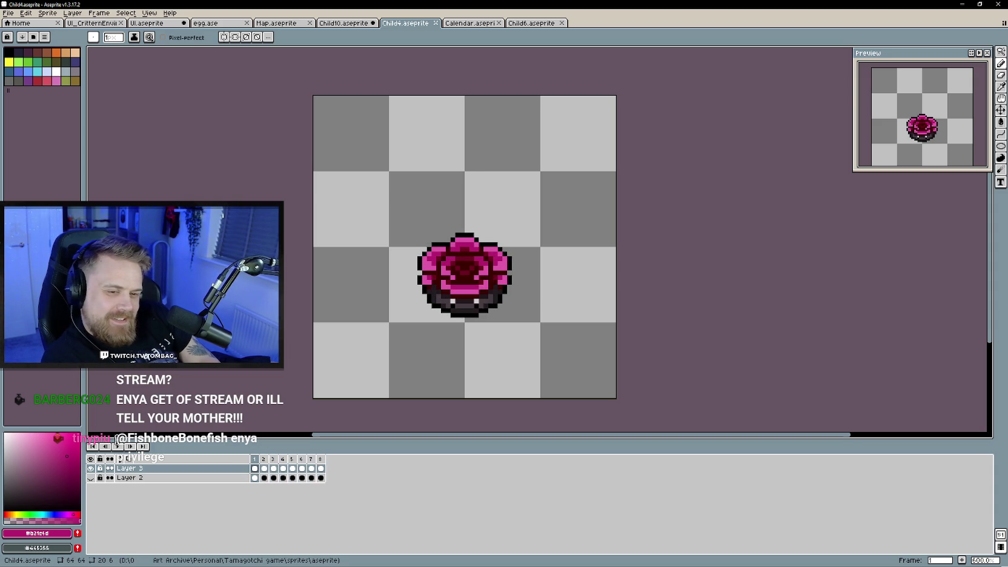
{"action": "left_click", "coordinate": [120, 448]}
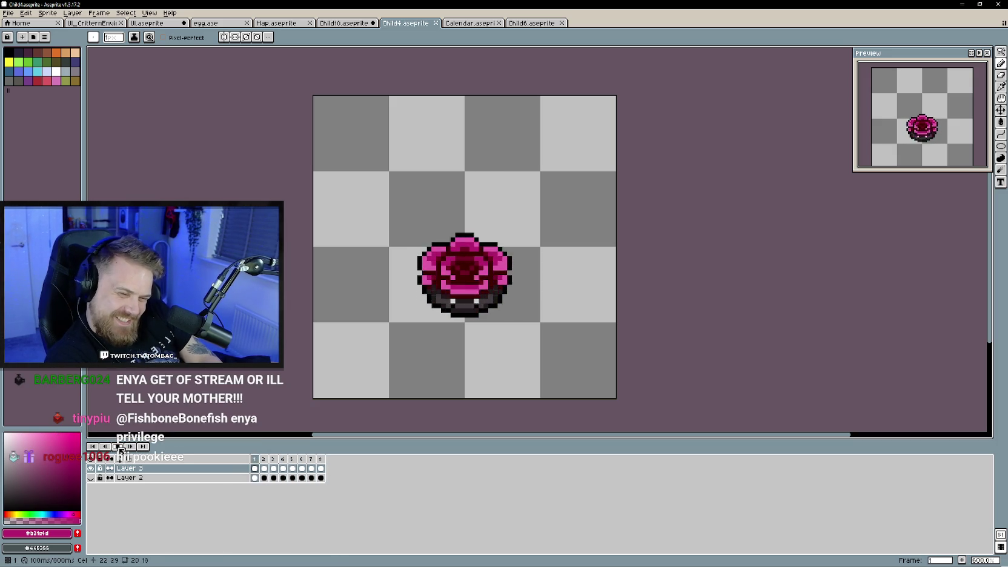
{"action": "left_click", "coordinate": [121, 449]}
{"action": "key", "text": "Right"}
{"action": "key", "text": "Right"}
{"action": "key", "text": "Right"}
{"action": "key", "text": "Right"}
{"action": "key", "text": "Left"}
{"action": "key", "text": "Left"}
{"action": "key", "text": "Left"}
{"action": "key", "text": "Right"}
{"action": "key", "text": "Right"}
{"action": "key", "text": "Right"}
{"action": "key", "text": "Right"}
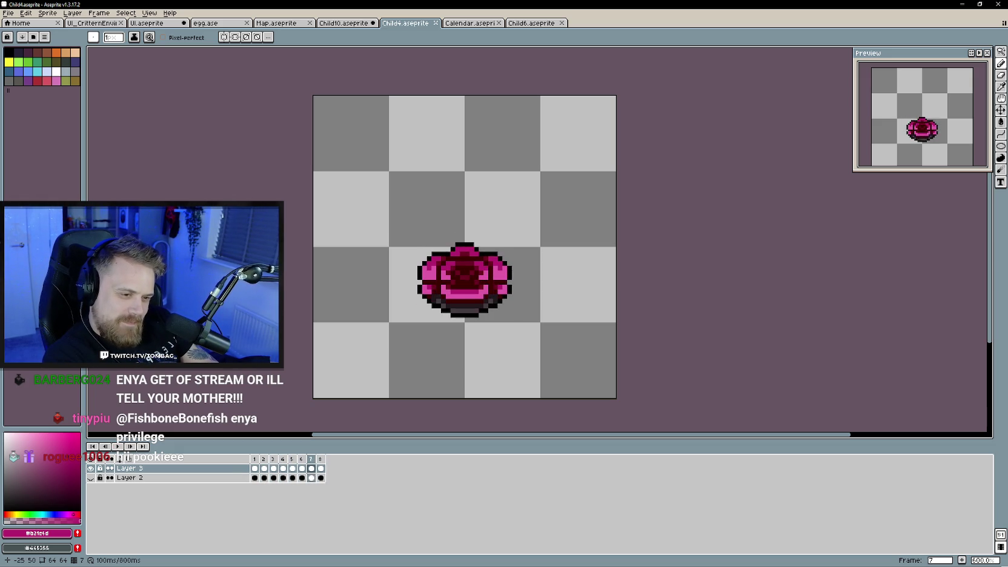
{"action": "key", "text": "Right"}
{"action": "key", "text": "Right"}
{"action": "key", "text": "Right"}
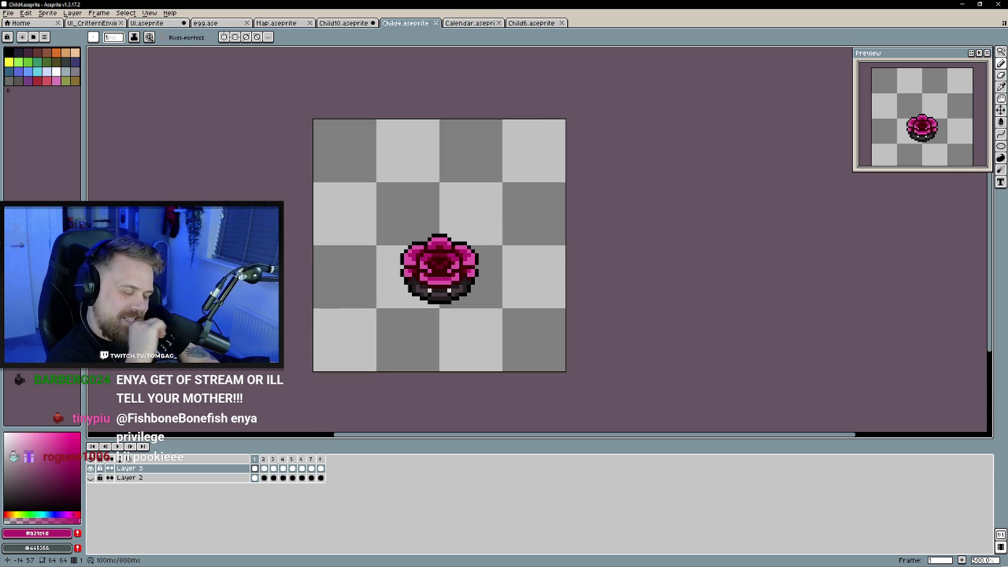
{"action": "key", "text": "Right"}
{"action": "key", "text": "Right"}
{"action": "key", "text": "Right"}
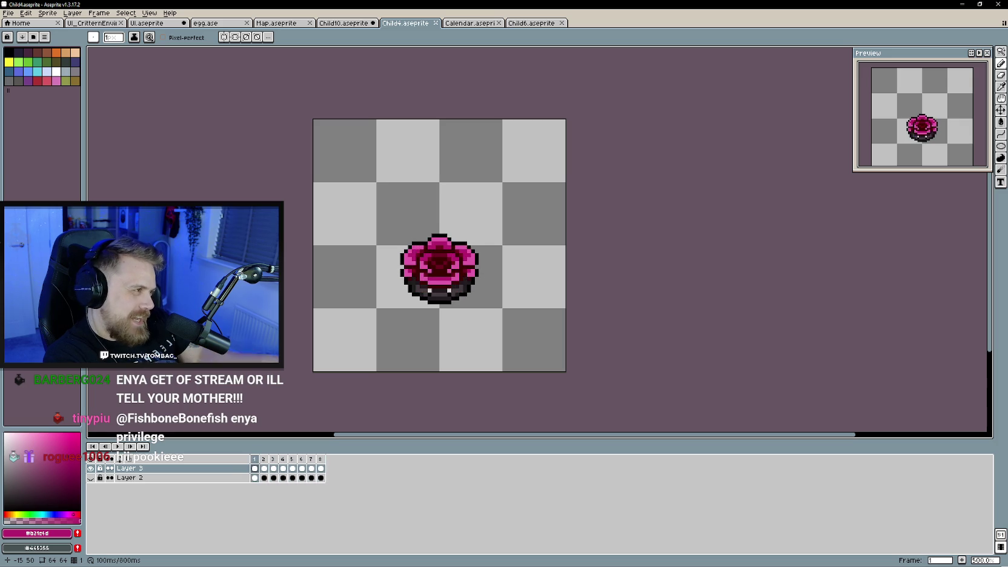
{"action": "key", "text": "Return"}
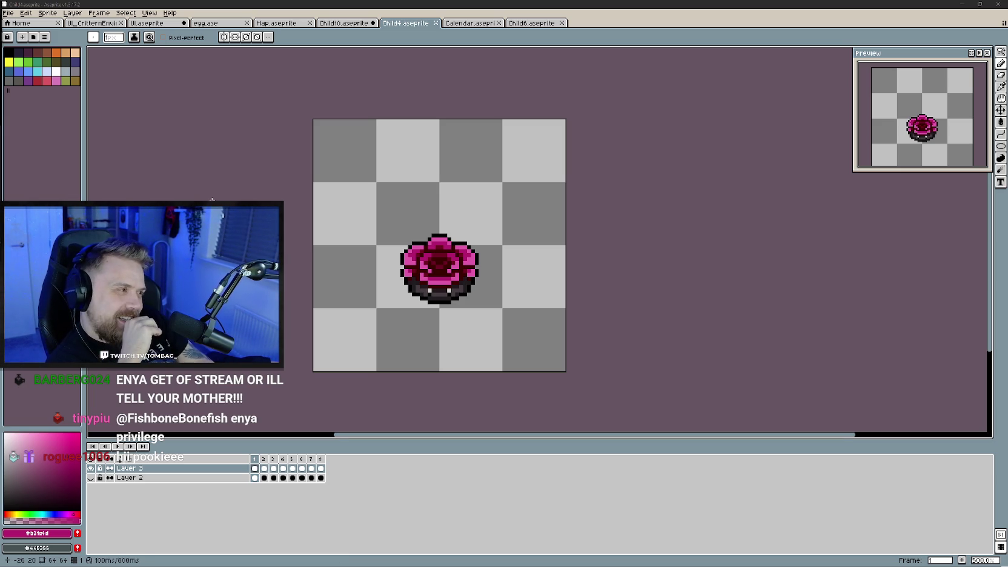
{"action": "scroll", "coordinate": [265, 209], "scroll_direction": "up", "scroll_amount": 2}
{"action": "left_click_drag", "start_coordinate": [266, 208], "coordinate": [248, 227]}
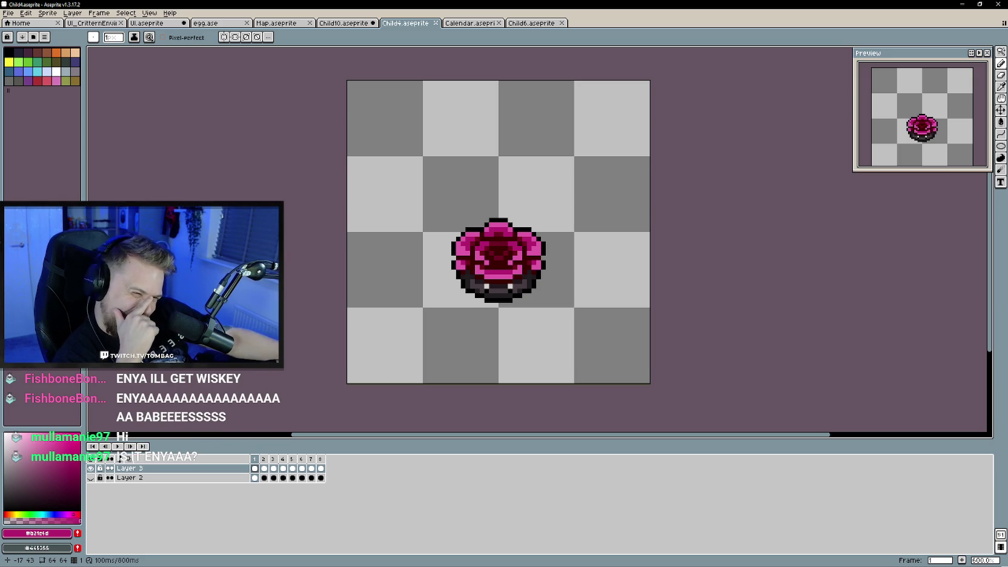
{"action": "scroll", "coordinate": [302, 290], "scroll_direction": "down", "scroll_amount": 1}
{"action": "scroll", "coordinate": [309, 296], "scroll_direction": "down", "scroll_amount": 1}
{"action": "scroll", "coordinate": [324, 287], "scroll_direction": "down", "scroll_amount": 1}
{"action": "scroll", "coordinate": [333, 295], "scroll_direction": "up", "scroll_amount": 1}
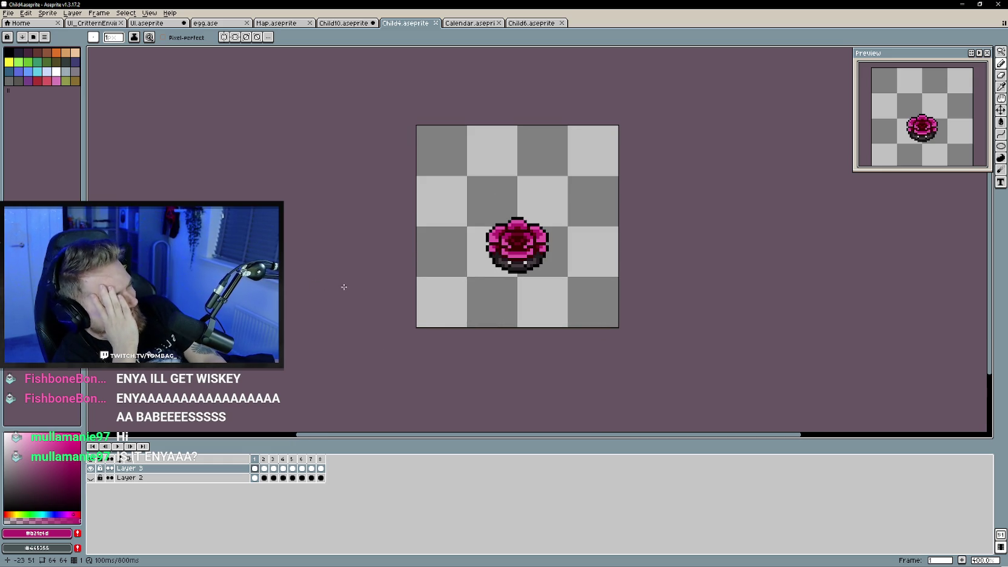
- Glance at the Calendar, Child10 and Child6 sprites, then return to Child4 and stop playback
{"action": "left_click", "coordinate": [475, 24]}
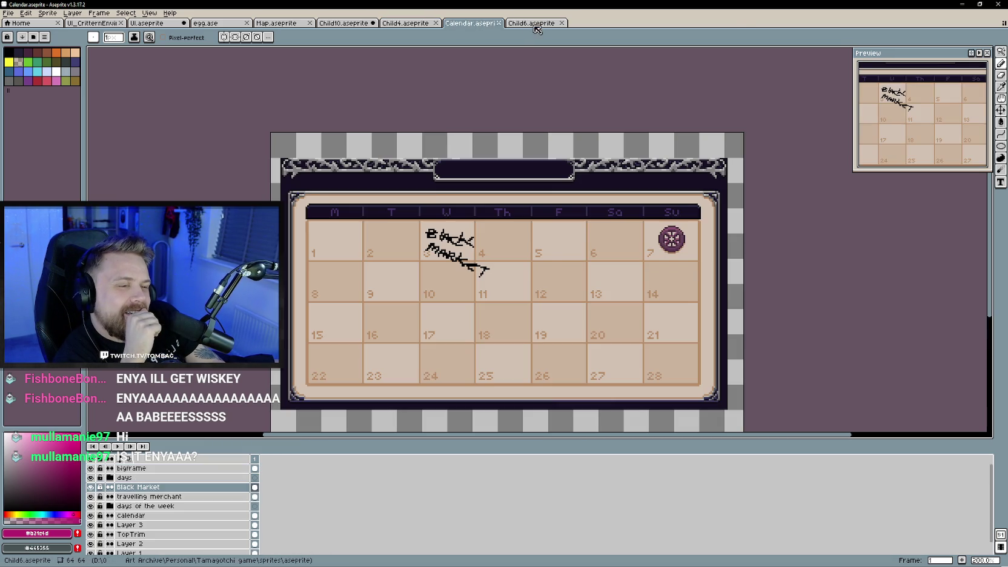
{"action": "left_click", "coordinate": [534, 26]}
{"action": "left_click", "coordinate": [344, 26]}
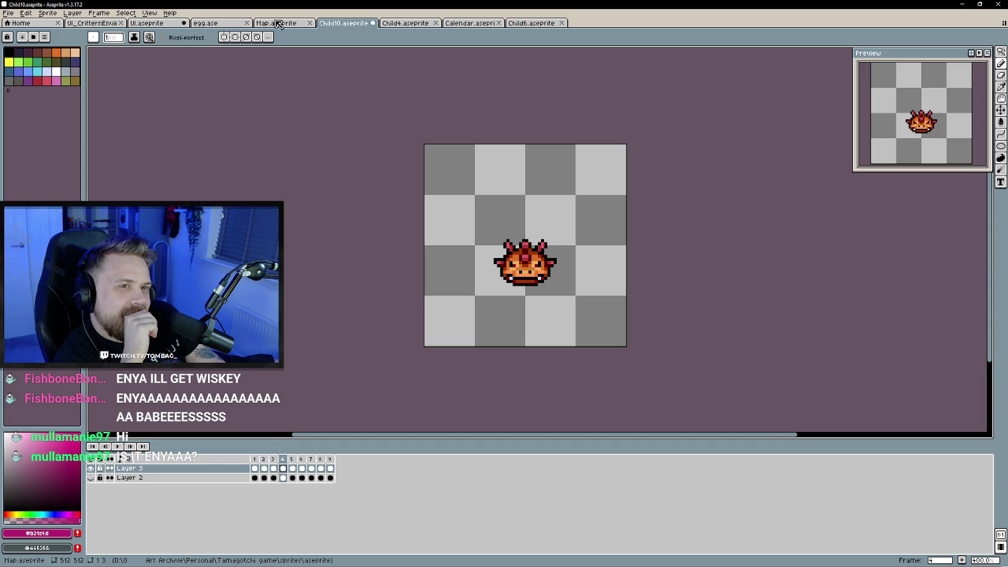
{"action": "left_click", "coordinate": [545, 24]}
{"action": "left_click", "coordinate": [405, 25]}
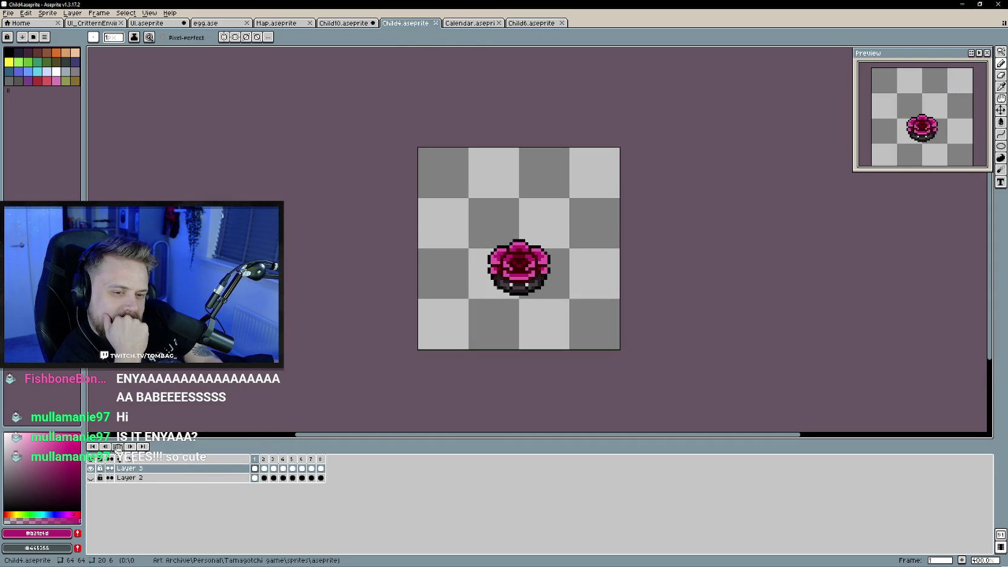
{"action": "left_click", "coordinate": [118, 446]}
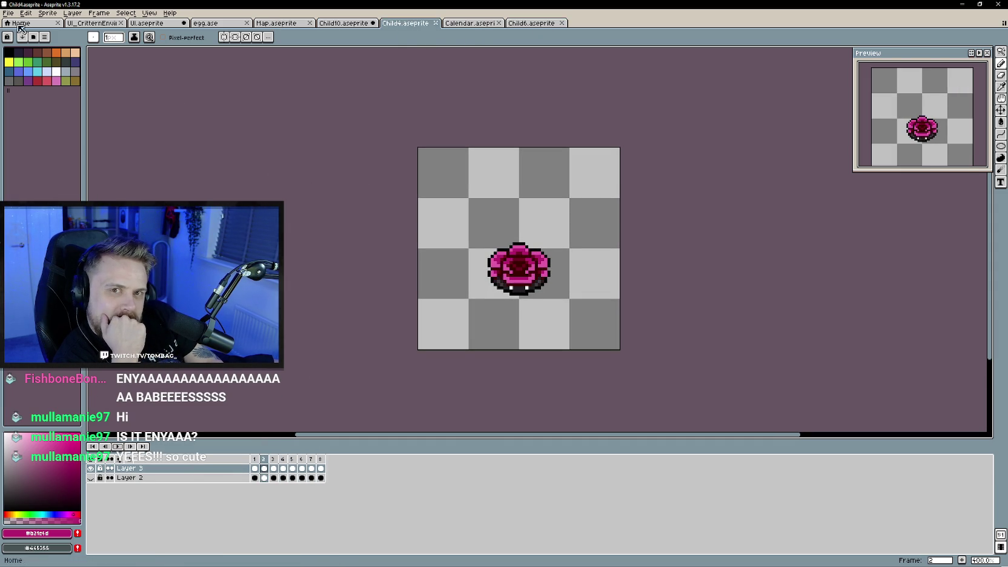
{"action": "left_click", "coordinate": [9, 13]}
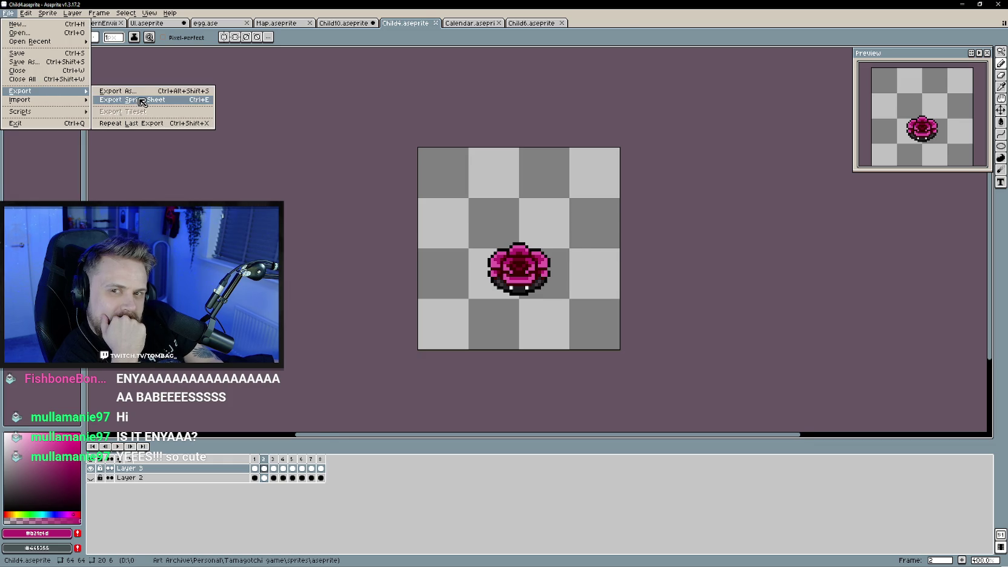
- Start a sprite sheet export and try the trim options, leaving Trim Cels unticked
{"action": "left_click", "coordinate": [142, 101]}
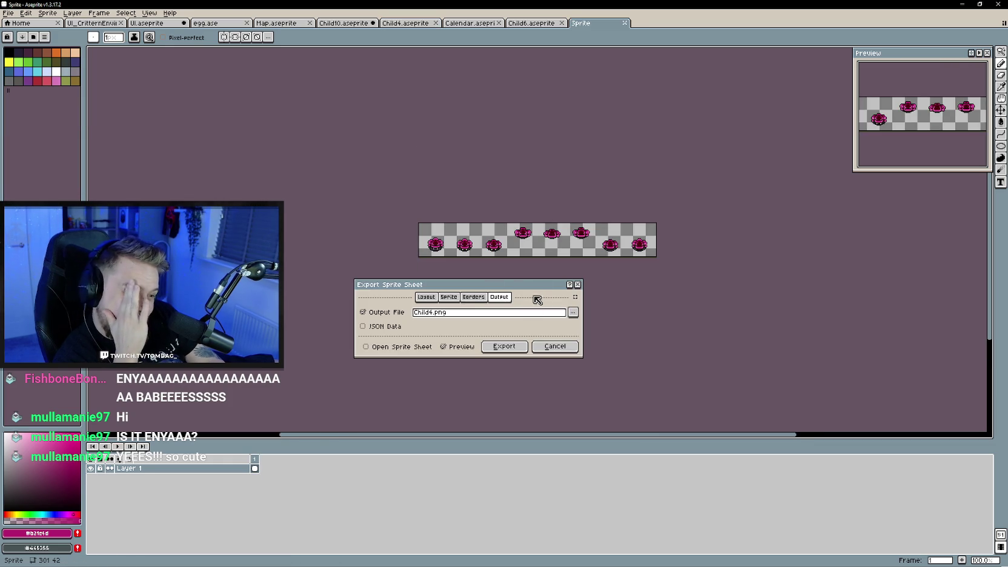
{"action": "left_click", "coordinate": [448, 297]}
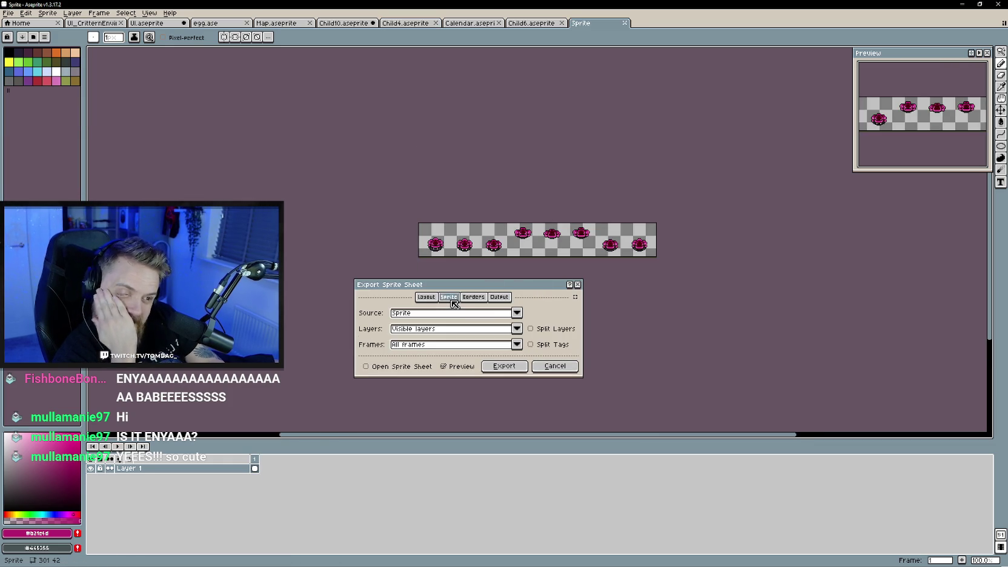
{"action": "left_click", "coordinate": [481, 300]}
{"action": "left_click", "coordinate": [468, 324]}
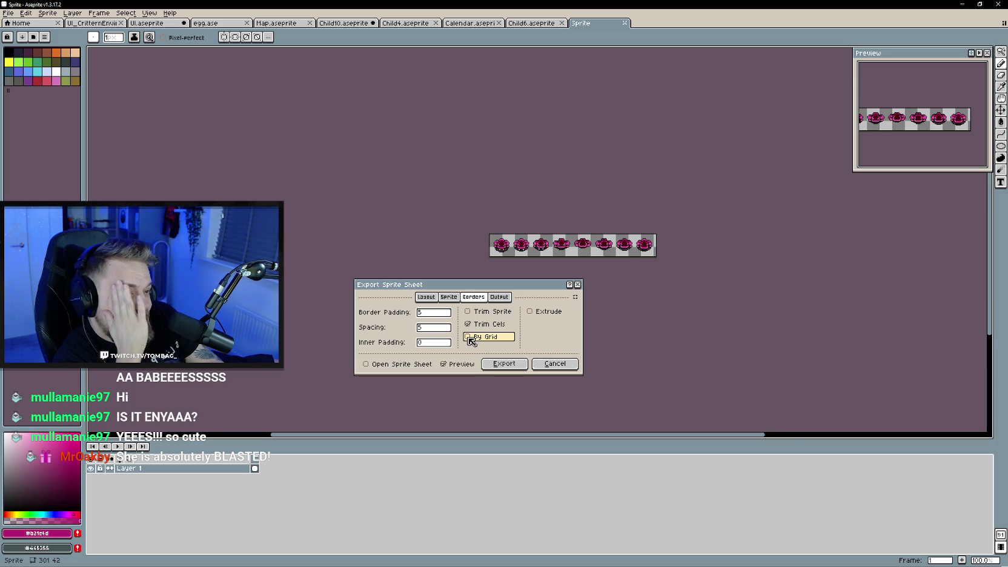
{"action": "left_click", "coordinate": [467, 336]}
{"action": "scroll", "coordinate": [621, 288], "scroll_direction": "up", "scroll_amount": 2}
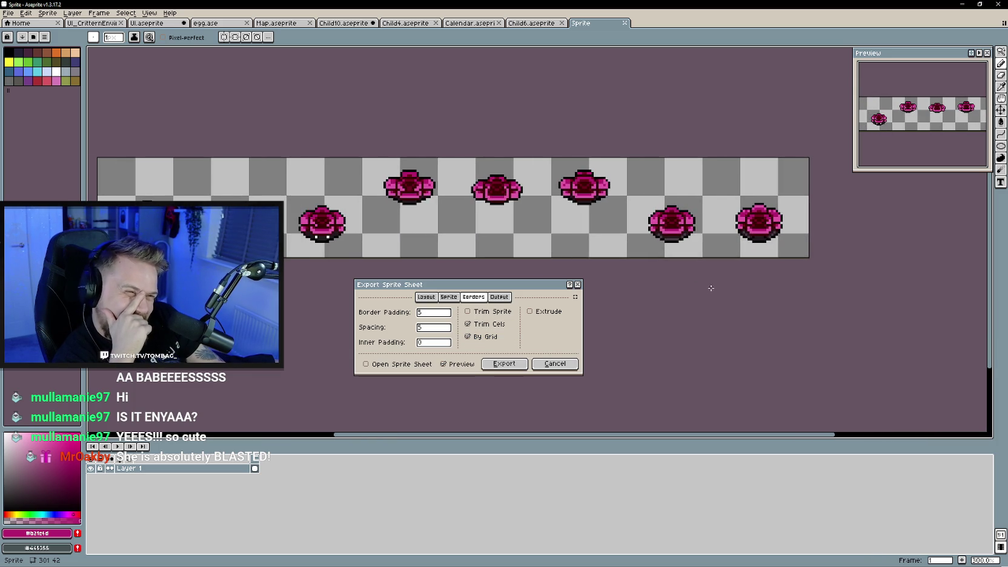
{"action": "left_click", "coordinate": [468, 324]}
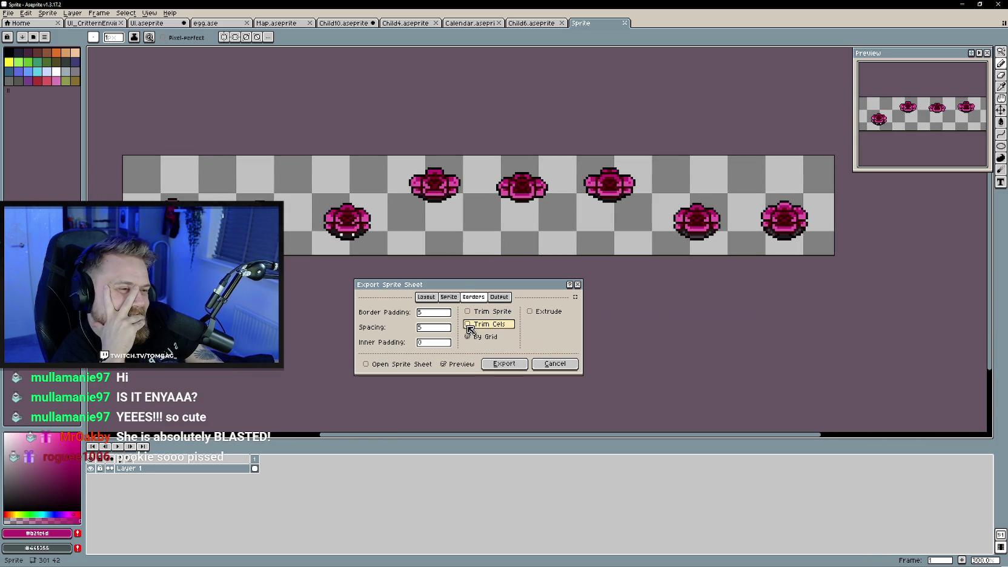
- Check the single-row layout and Child4.png output, then begin choosing the save folder
{"action": "scroll", "coordinate": [711, 320], "scroll_direction": "down", "scroll_amount": 2}
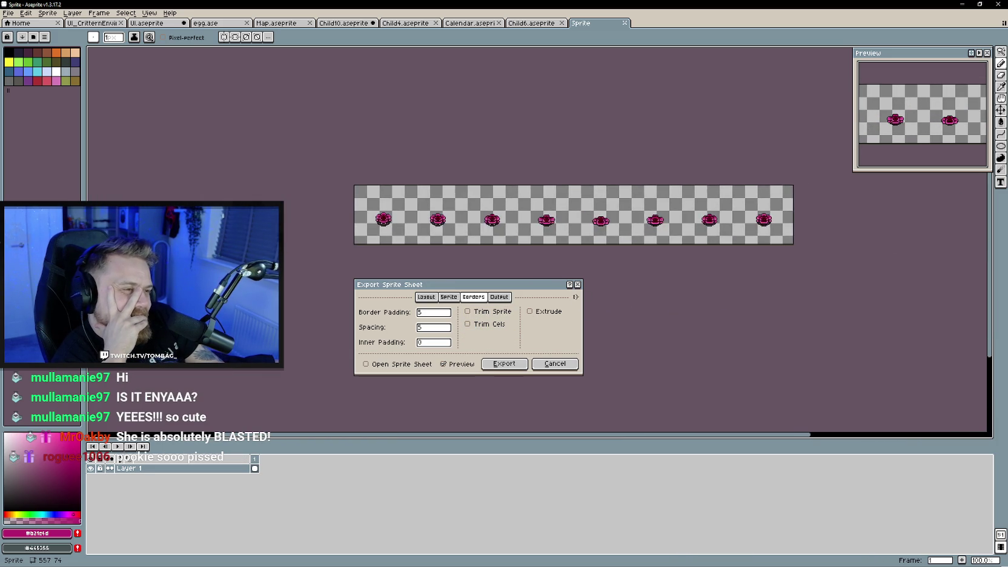
{"action": "scroll", "coordinate": [721, 339], "scroll_direction": "up", "scroll_amount": 1}
{"action": "scroll", "coordinate": [720, 339], "scroll_direction": "up", "scroll_amount": 1}
{"action": "scroll", "coordinate": [721, 346], "scroll_direction": "down", "scroll_amount": 1}
{"action": "scroll", "coordinate": [787, 321], "scroll_direction": "down", "scroll_amount": 1}
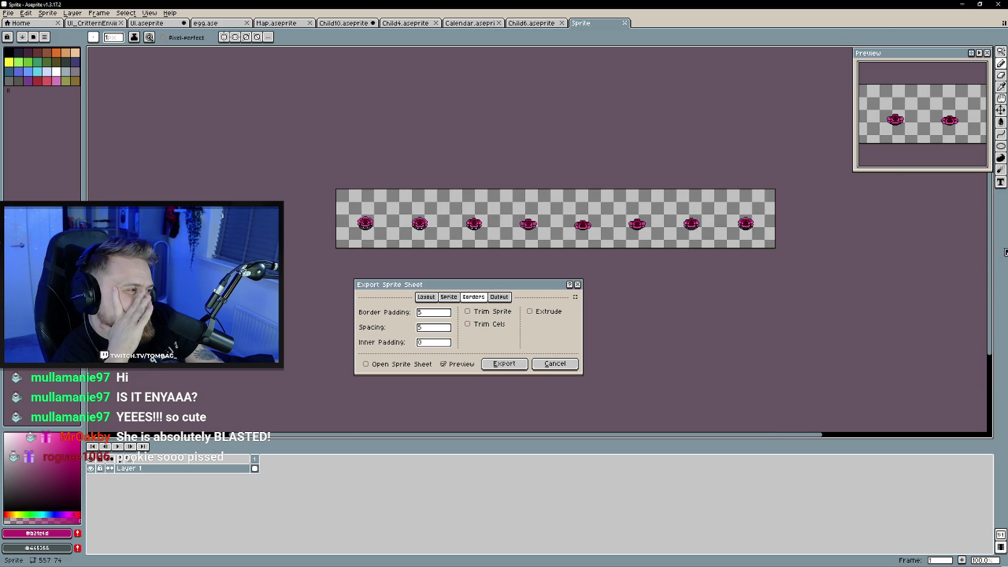
{"action": "left_click", "coordinate": [426, 296]}
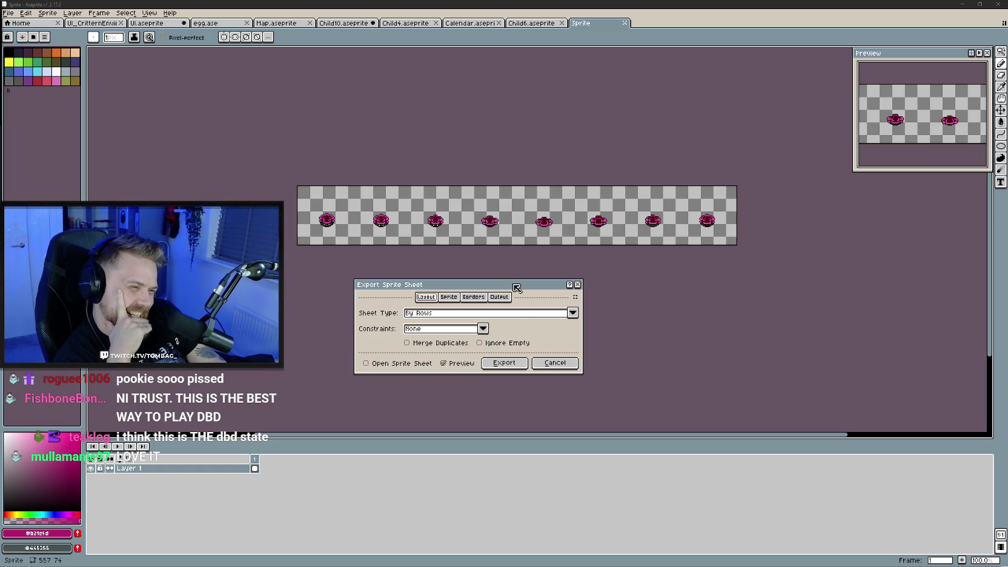
{"action": "left_click", "coordinate": [499, 297]}
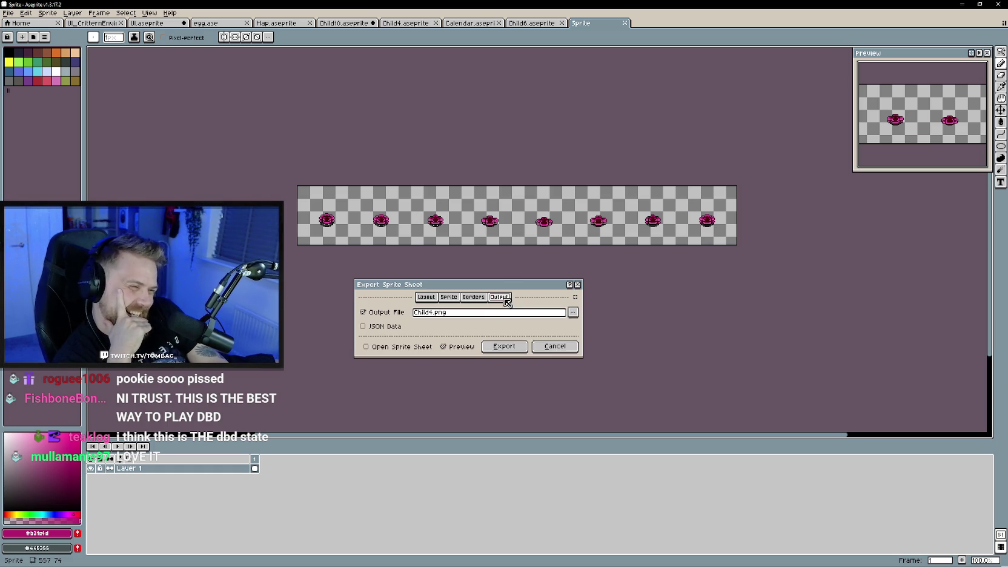
{"action": "left_click", "coordinate": [573, 312]}
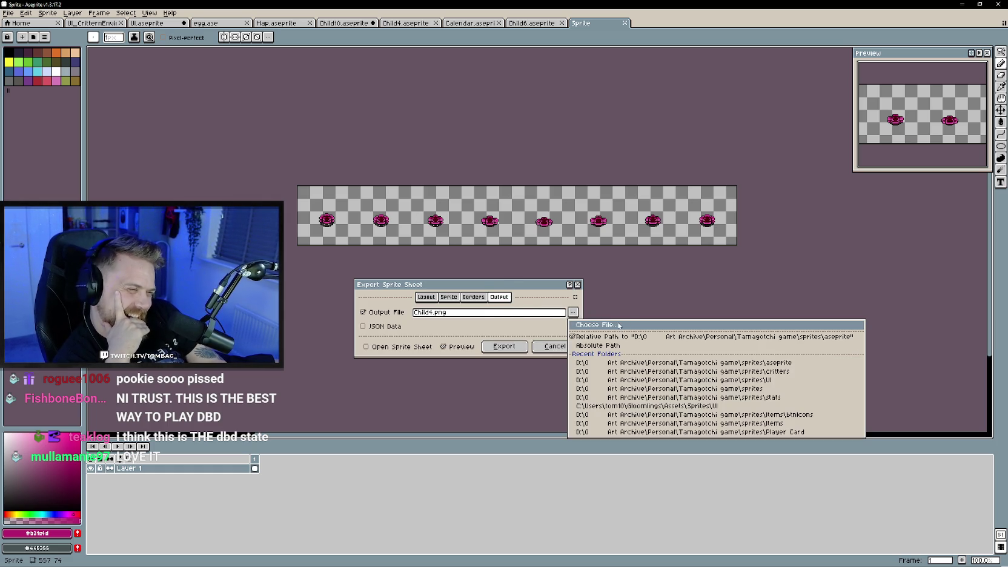
- Save the sheet as Child4_Idle1.png in sprites/critters and export it
{"action": "key", "text": "Return"}
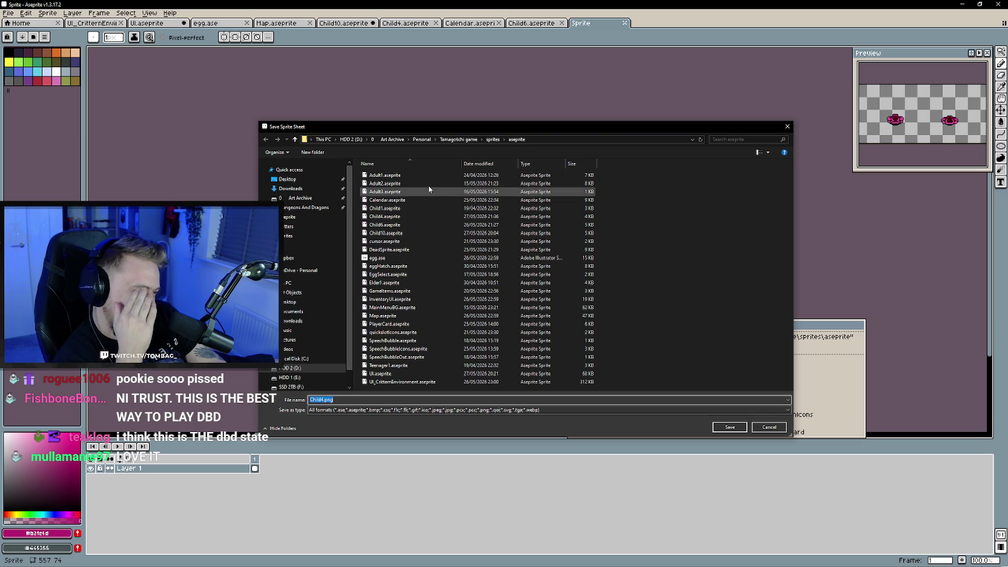
{"action": "left_click", "coordinate": [492, 139]}
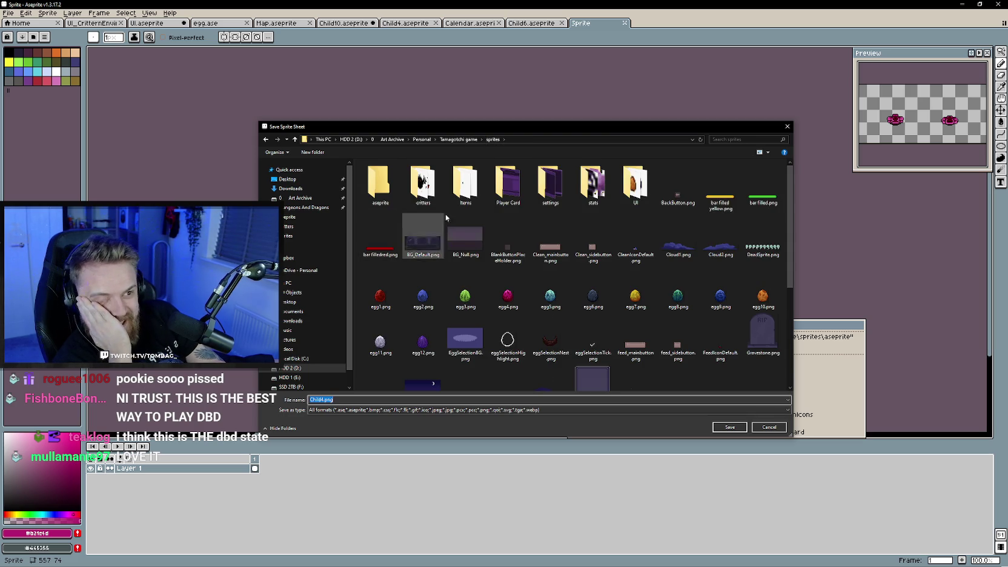
{"action": "double_click", "coordinate": [423, 185]}
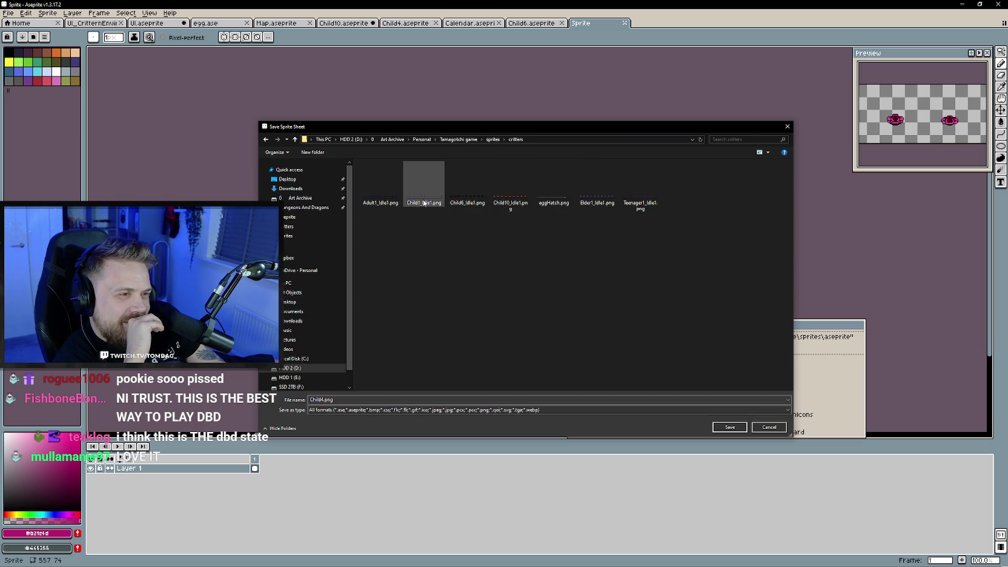
{"action": "left_click", "coordinate": [424, 203]}
{"action": "left_click", "coordinate": [322, 399]}
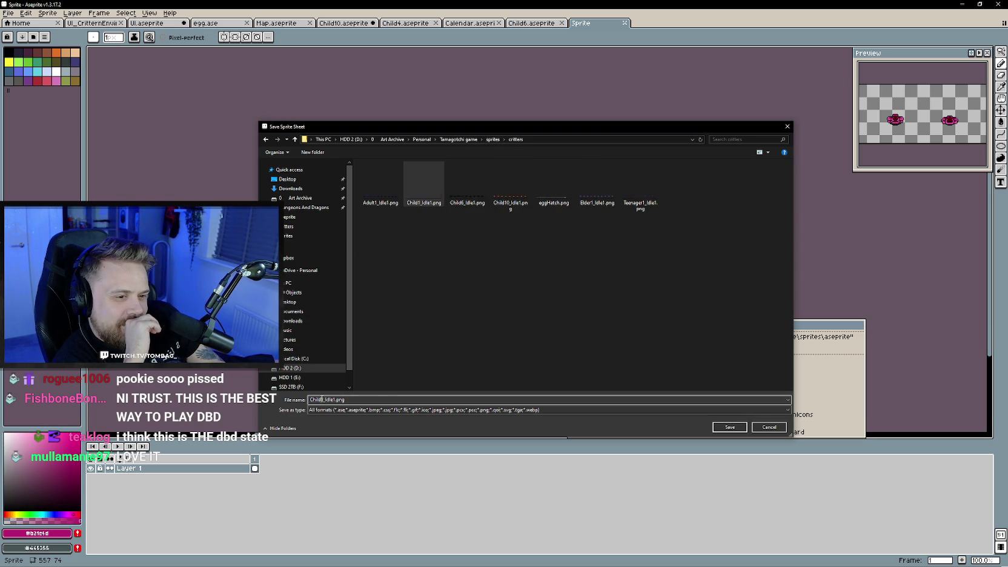
{"action": "key", "text": "Delete"}
{"action": "type", "text": "4"}
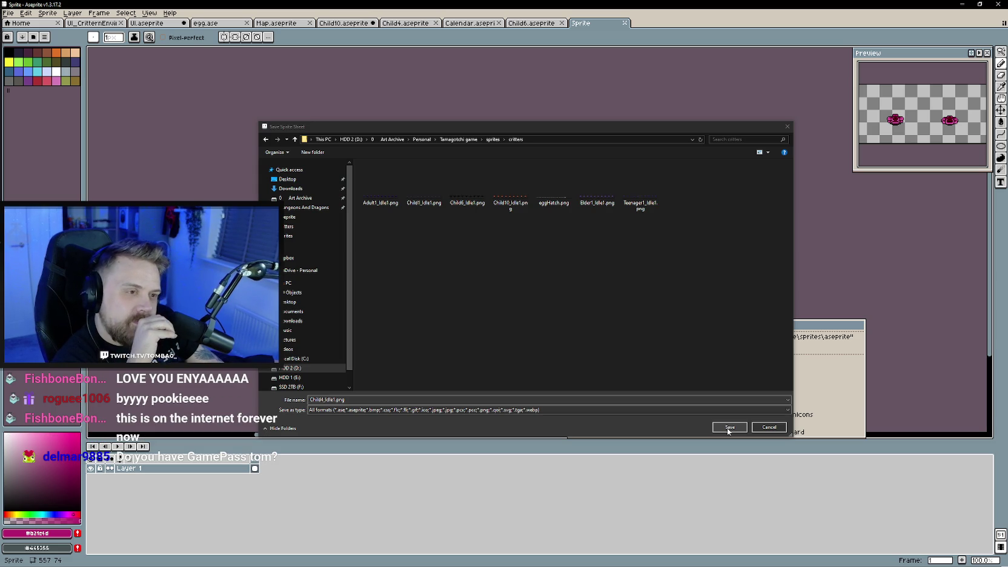
{"action": "left_click", "coordinate": [728, 429]}
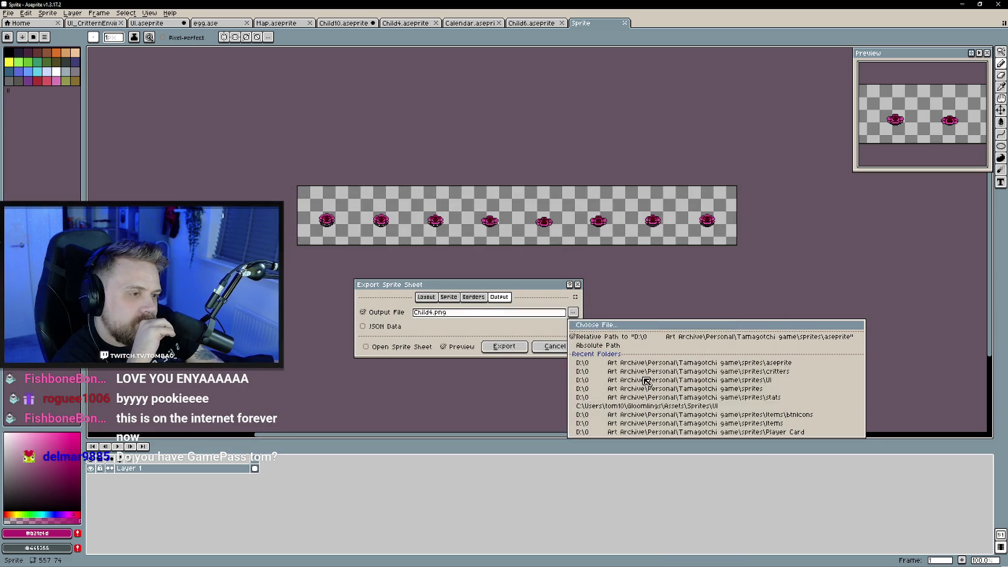
{"action": "left_click", "coordinate": [504, 346]}
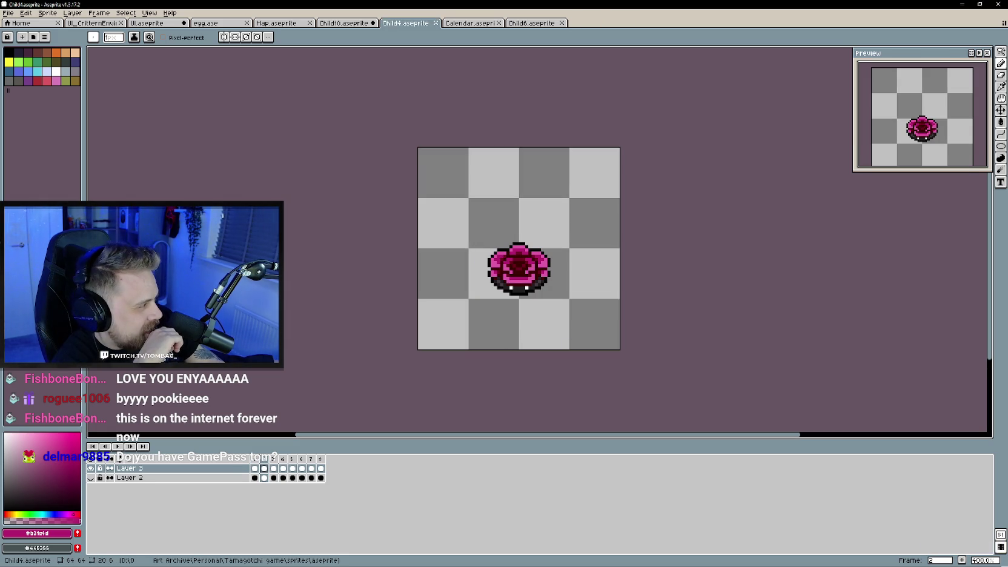
- Switch from Aseprite to the Unity editor
{"action": "key", "text": "alt+Tab"}
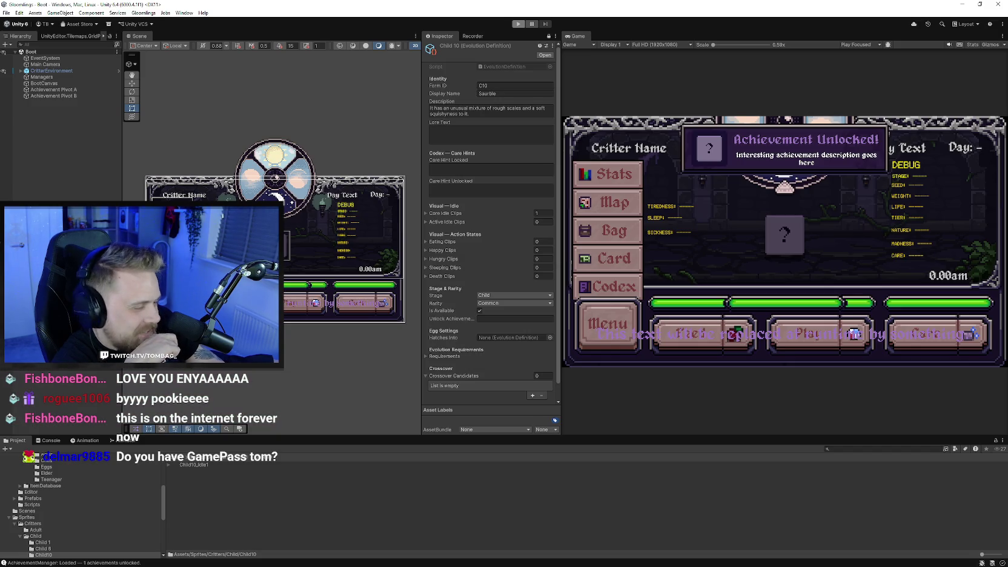
- Create a new folder named Child4 inside the Child sprites folder
{"action": "left_click", "coordinate": [241, 457]}
{"action": "right_click", "coordinate": [210, 503]}
{"action": "mouse_move", "coordinate": [259, 287]}
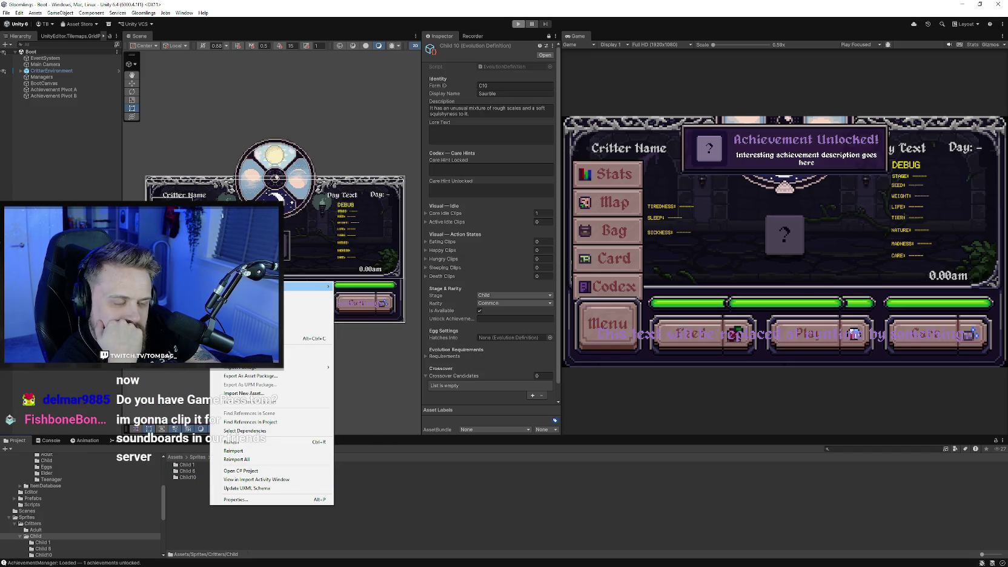
{"action": "left_click", "coordinate": [355, 287]}
{"action": "type", "text": "Child4"}
{"action": "key", "text": "Return"}
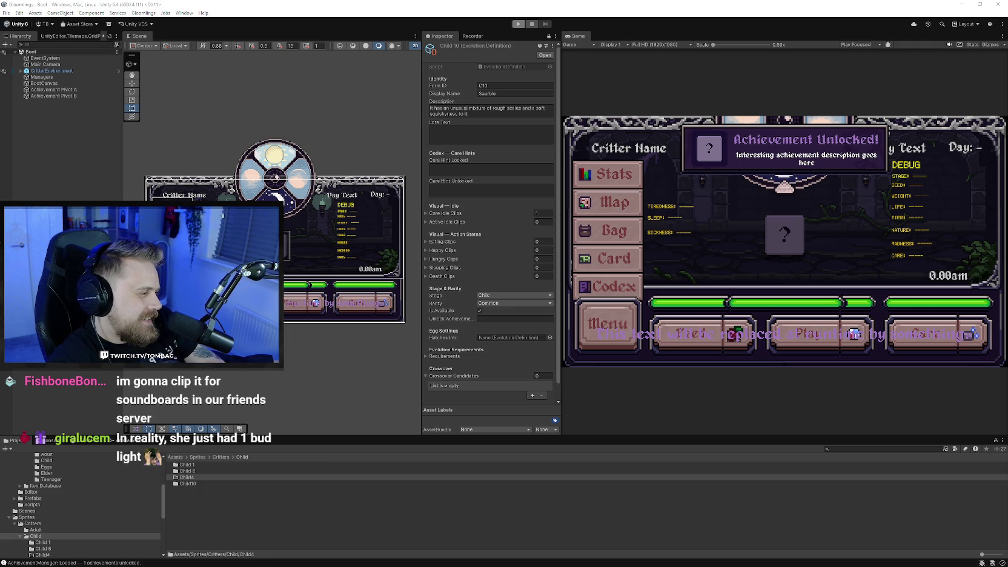
- Move Child4_Idle1.png into the Child4 folder and open it in the Sprite Editor
{"action": "left_click", "coordinate": [190, 477]}
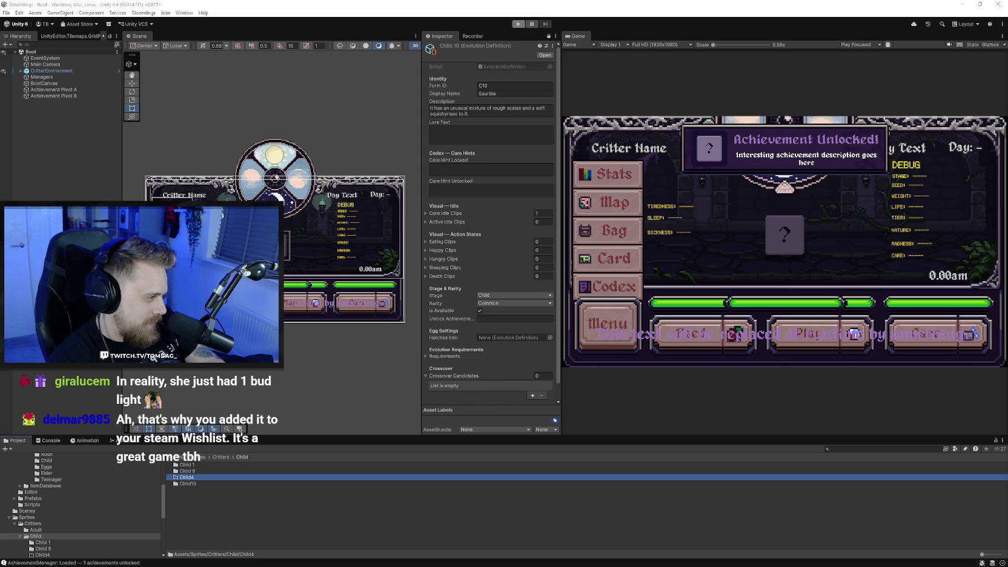
{"action": "left_click_drag", "start_coordinate": [211, 489], "coordinate": [192, 479]}
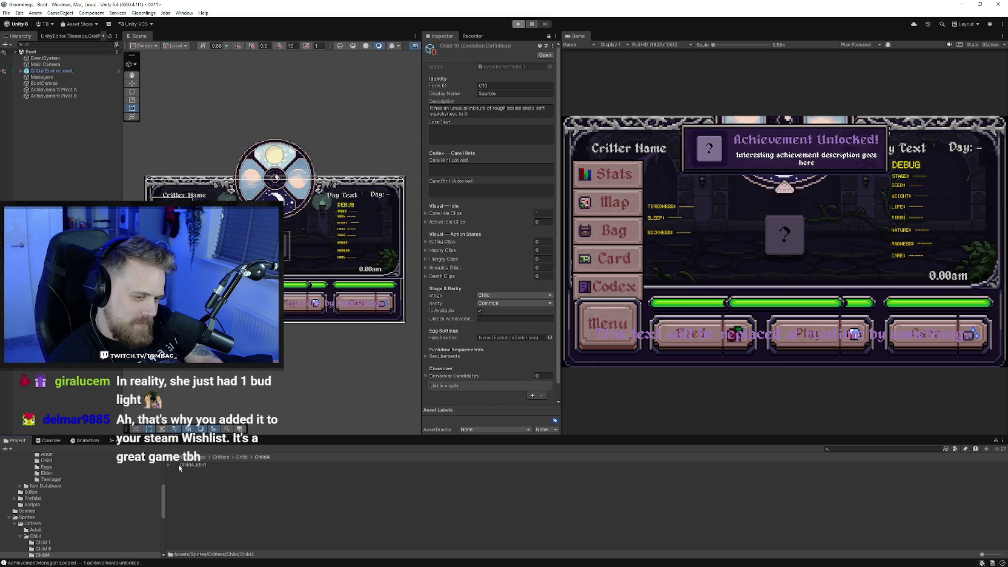
{"action": "double_click", "coordinate": [191, 477]}
{"action": "left_click", "coordinate": [544, 56]}
{"action": "left_click", "coordinate": [512, 129]}
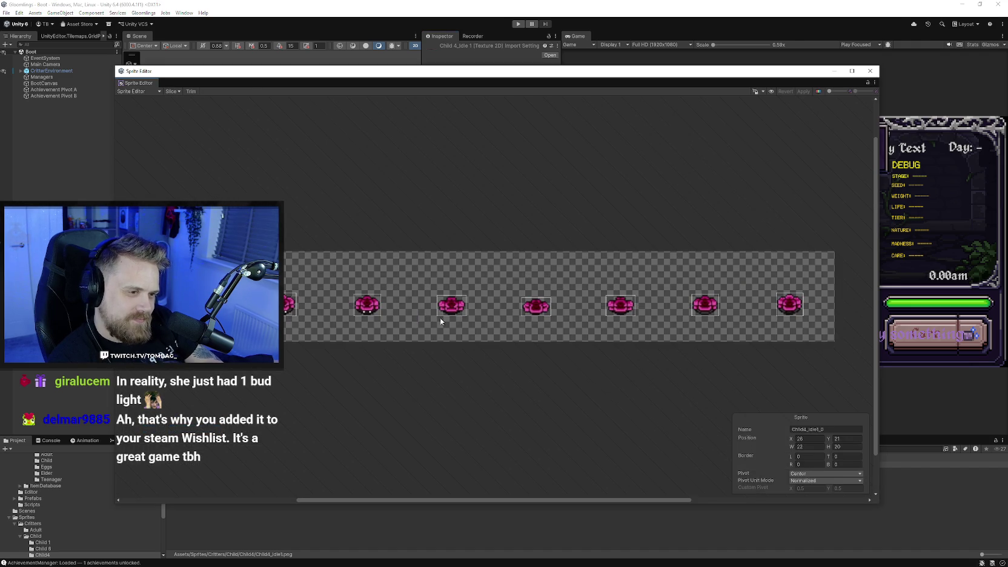
- Raise the top edges of the short Child4_Idle1 frame slices to height 20
{"action": "scroll", "coordinate": [451, 306], "scroll_direction": "up", "scroll_amount": 1}
{"action": "left_click", "coordinate": [462, 296]}
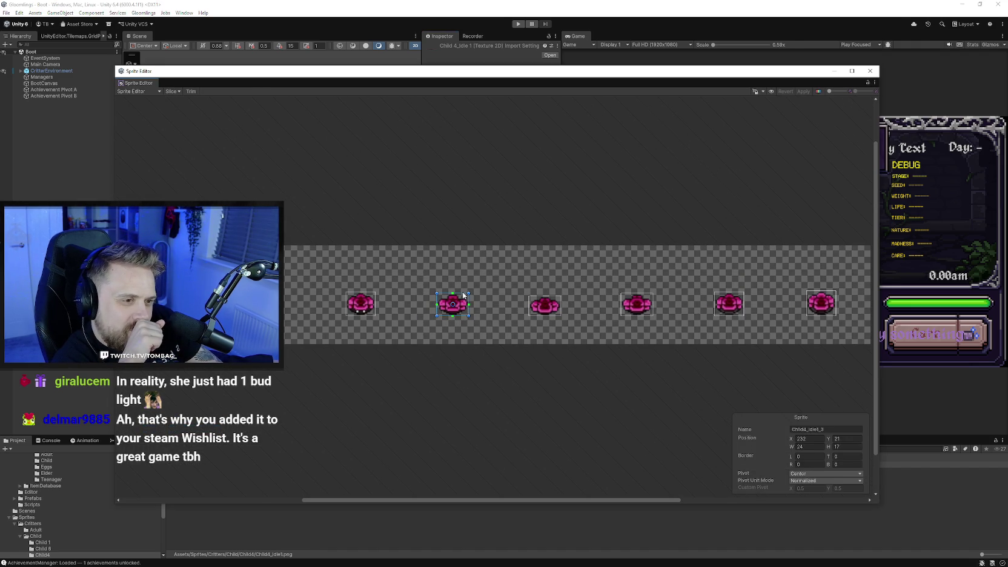
{"action": "left_click_drag", "start_coordinate": [462, 293], "coordinate": [463, 292]}
{"action": "left_click_drag", "start_coordinate": [462, 293], "coordinate": [462, 289]}
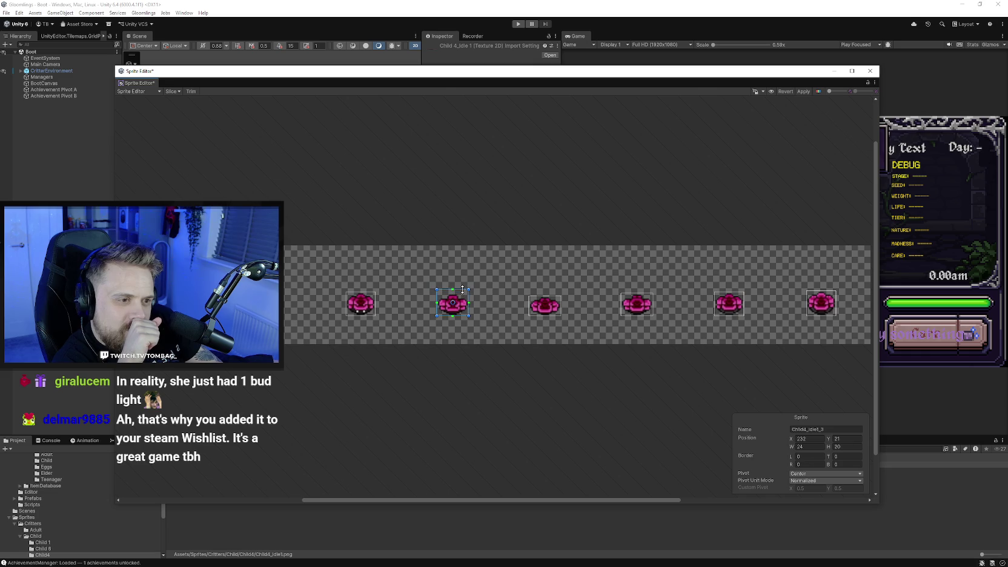
{"action": "left_click", "coordinate": [368, 293]}
{"action": "left_click_drag", "start_coordinate": [367, 292], "coordinate": [366, 289]}
{"action": "left_click", "coordinate": [546, 298]}
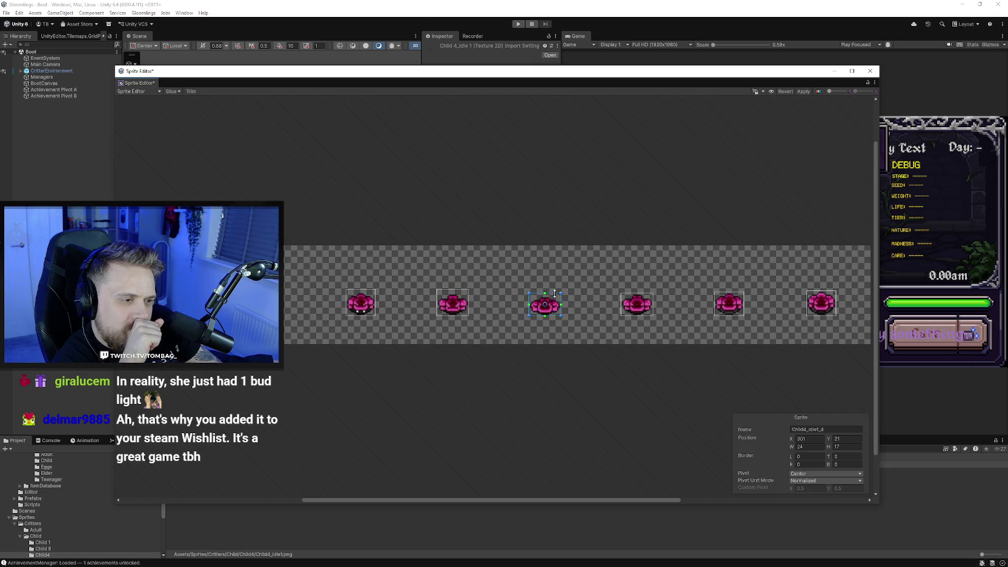
{"action": "left_click", "coordinate": [621, 297]}
{"action": "left_click_drag", "start_coordinate": [626, 291], "coordinate": [626, 289]}
{"action": "left_click", "coordinate": [719, 297]}
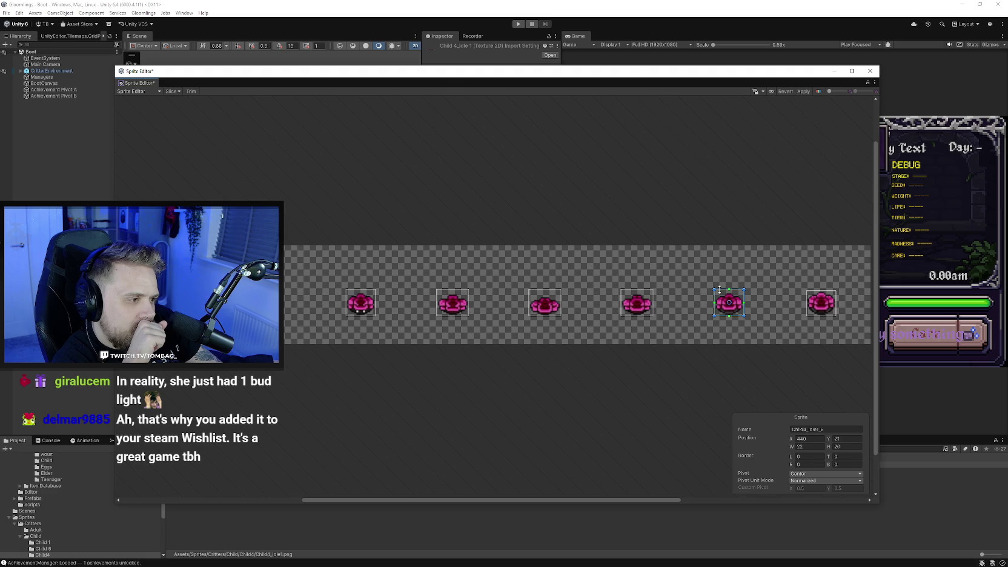
{"action": "left_click", "coordinate": [782, 321]}
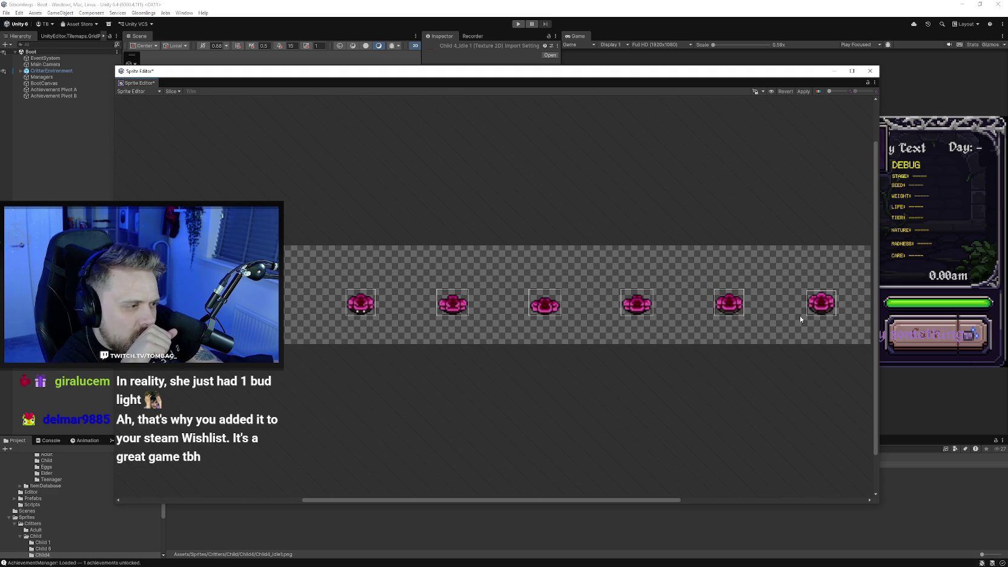
- Apply the slice changes and close the Sprite Editor
{"action": "left_click", "coordinate": [803, 90]}
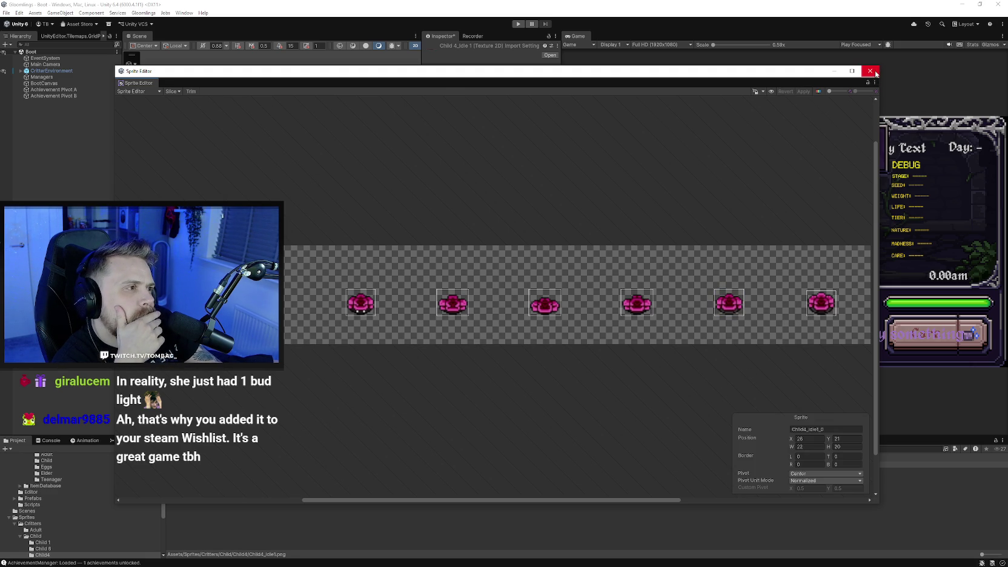
{"action": "scroll", "coordinate": [520, 250], "scroll_direction": "down", "scroll_amount": 1}
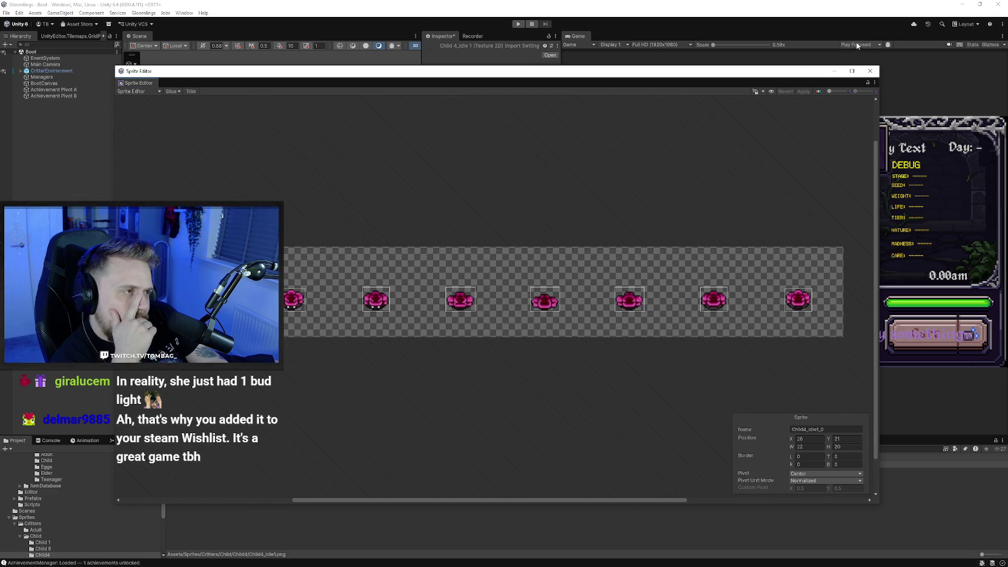
{"action": "left_click", "coordinate": [870, 72]}
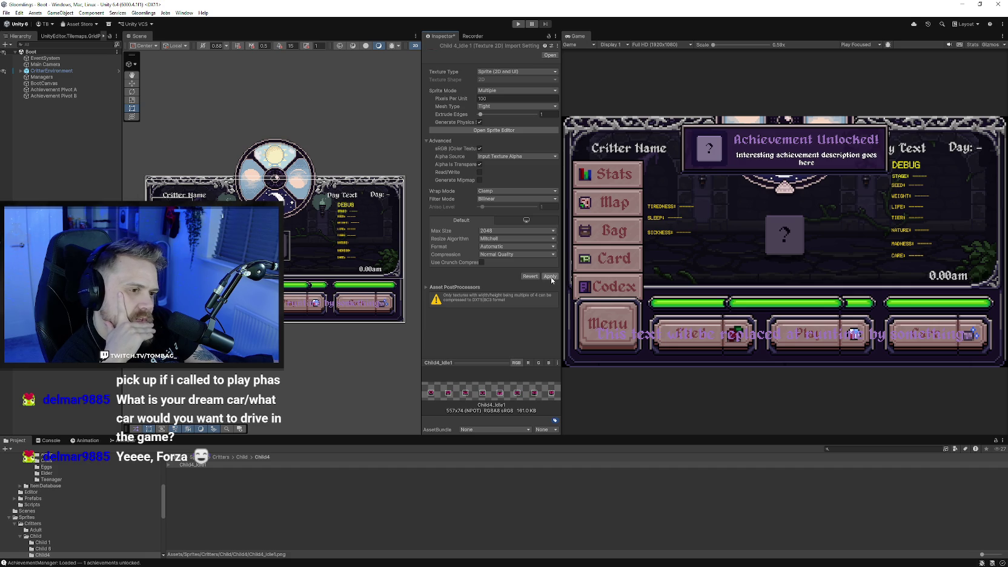
- Set Child4_Idle1 compression to None and filter mode to Point (no filter), and apply
{"action": "left_click", "coordinate": [530, 254]}
{"action": "left_click", "coordinate": [498, 263]}
{"action": "left_click", "coordinate": [515, 199]}
{"action": "left_click", "coordinate": [549, 268]}
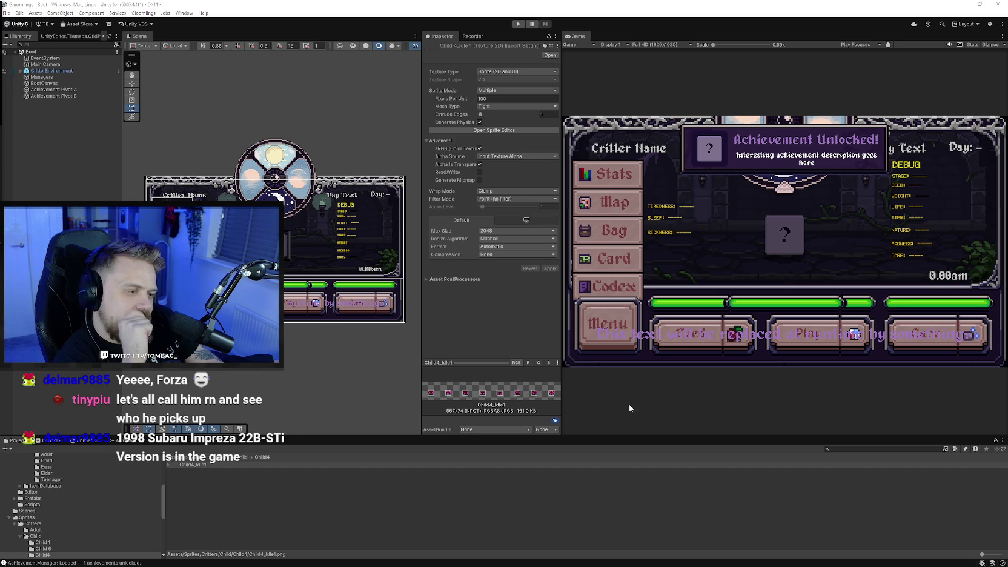
{"action": "left_click_drag", "start_coordinate": [635, 434], "coordinate": [642, 390]}
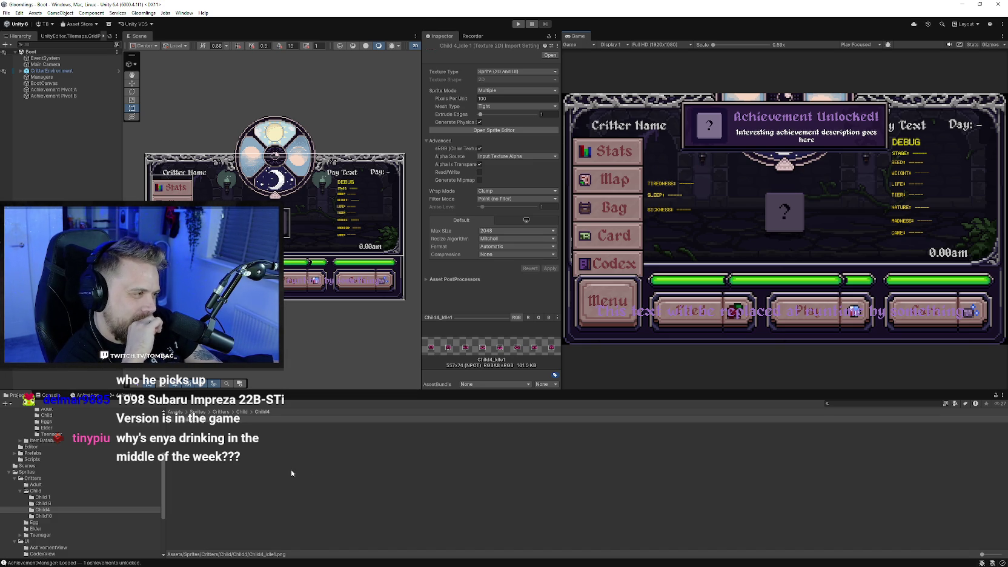
{"action": "left_click", "coordinate": [253, 455]}
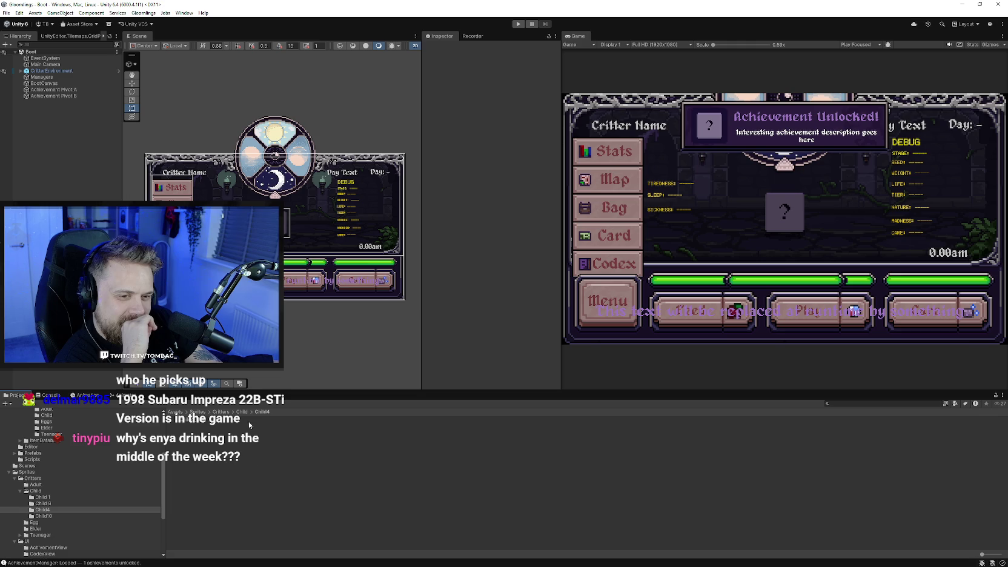
{"action": "left_click", "coordinate": [278, 420]}
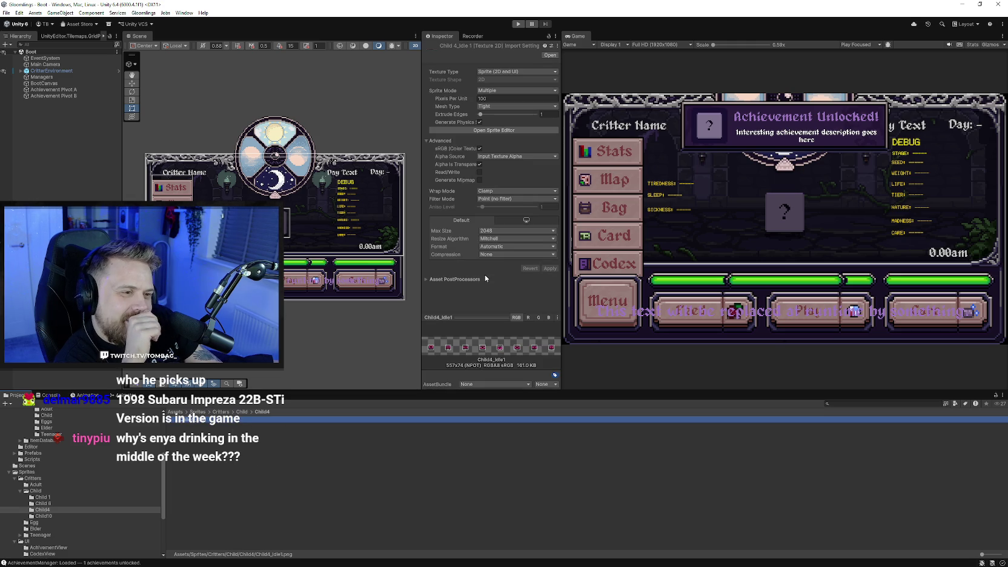
{"action": "mouse_move", "coordinate": [604, 390]}
{"action": "left_mouse_down"}
{"action": "mouse_move", "coordinate": [605, 324]}
{"action": "mouse_move", "coordinate": [616, 304]}
{"action": "mouse_move", "coordinate": [605, 375]}
{"action": "mouse_move", "coordinate": [605, 353]}
{"action": "left_mouse_up"}
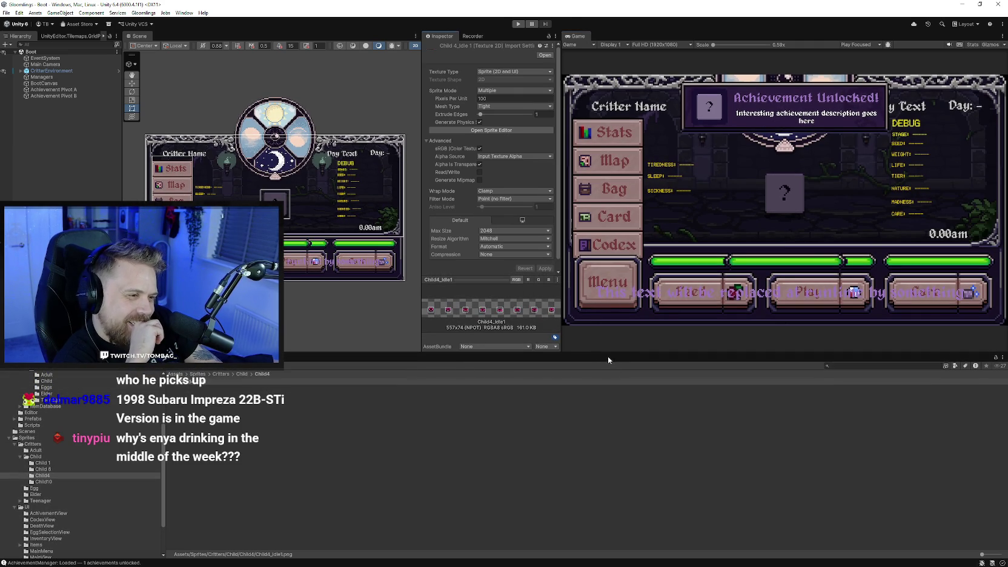
{"action": "left_click_drag", "start_coordinate": [608, 357], "coordinate": [608, 352]}
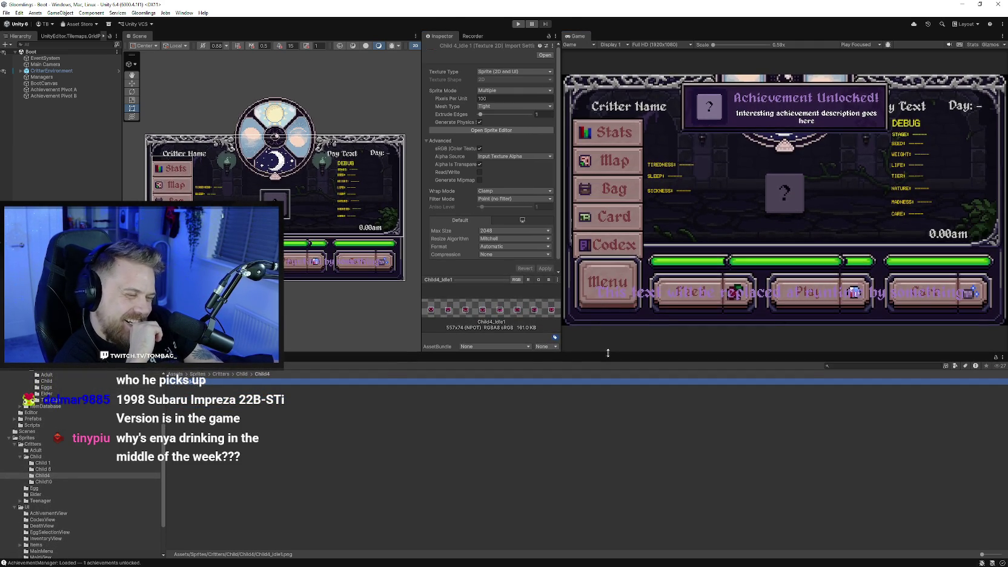
{"action": "left_click_drag", "start_coordinate": [608, 353], "coordinate": [608, 368]}
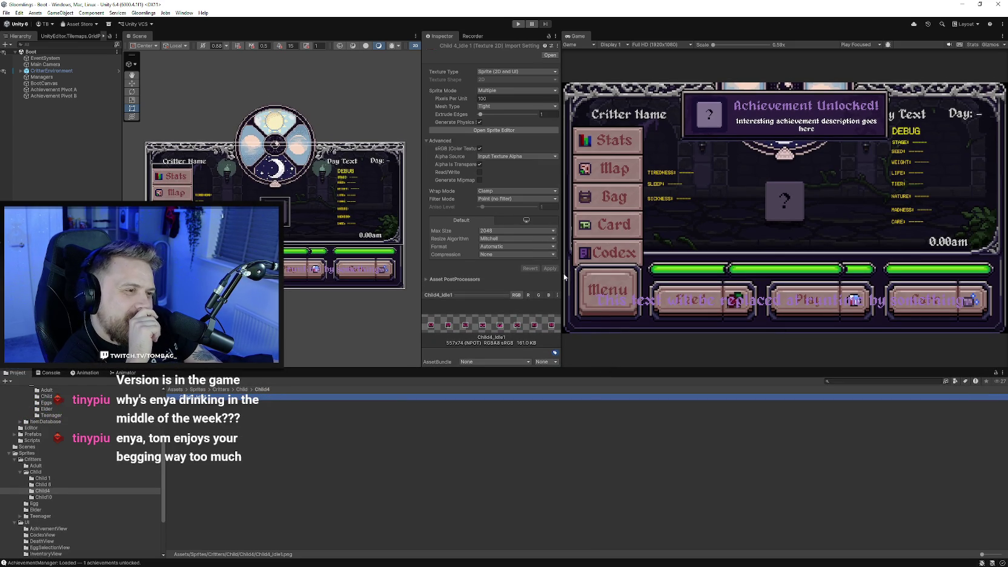
{"action": "left_click_drag", "start_coordinate": [563, 276], "coordinate": [586, 285]}
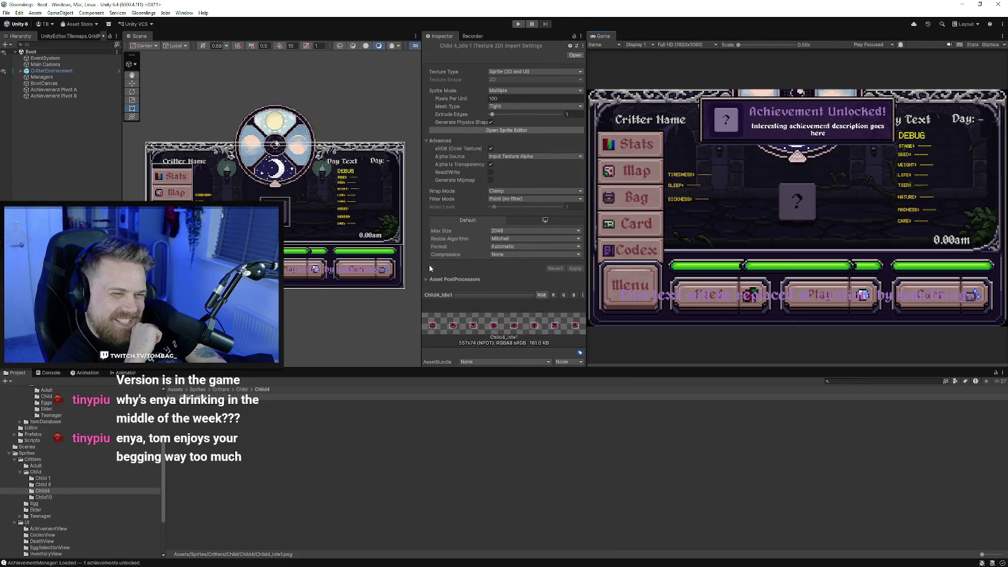
{"action": "left_click_drag", "start_coordinate": [421, 267], "coordinate": [434, 269]}
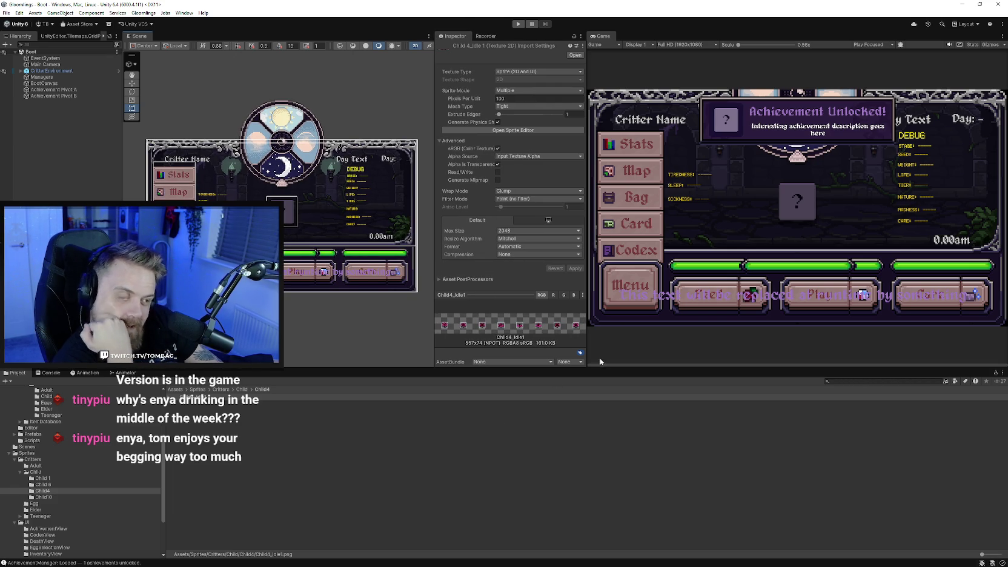
{"action": "left_click_drag", "start_coordinate": [605, 367], "coordinate": [605, 367]}
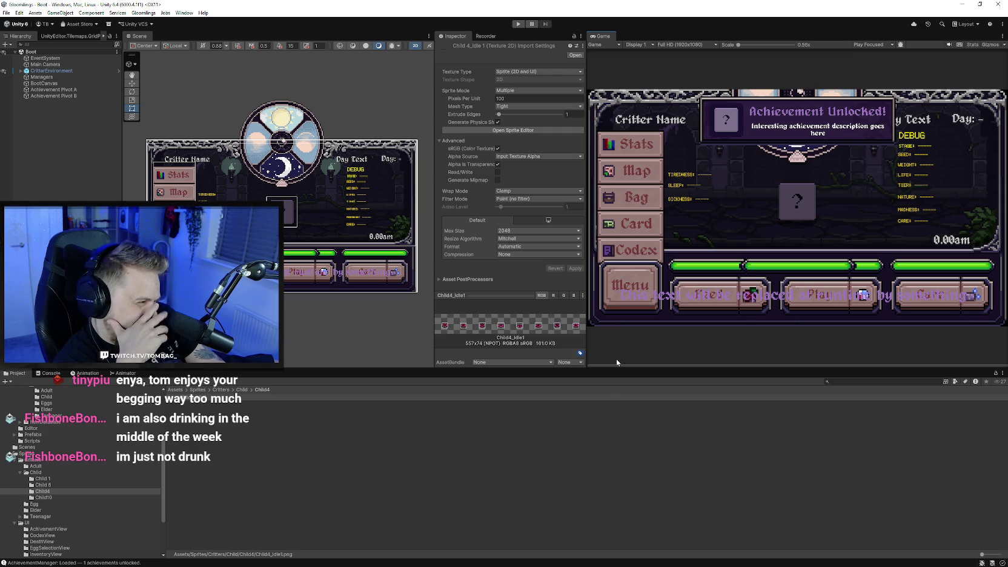
{"action": "scroll", "coordinate": [363, 327], "scroll_direction": "up", "scroll_amount": 1}
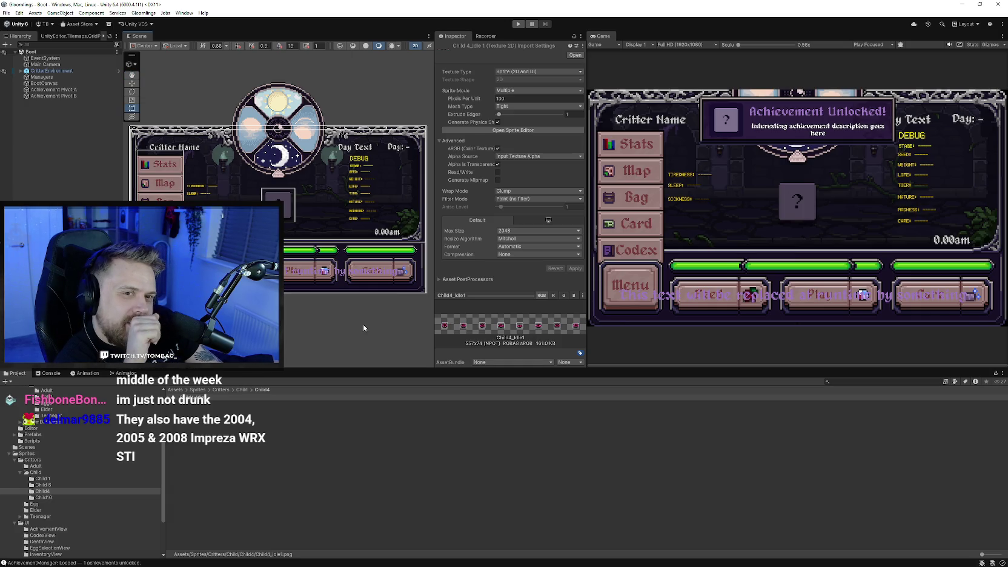
{"action": "left_click_drag", "start_coordinate": [358, 317], "coordinate": [356, 328]}
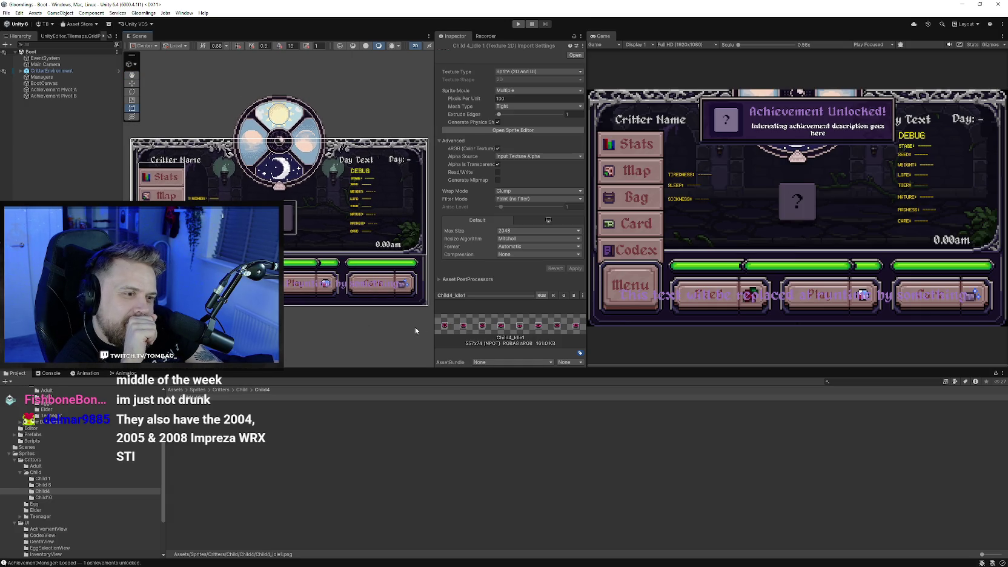
{"action": "left_click_drag", "start_coordinate": [433, 321], "coordinate": [447, 320]}
{"action": "scroll", "coordinate": [358, 313], "scroll_direction": "up", "scroll_amount": 1}
{"action": "scroll", "coordinate": [358, 313], "scroll_direction": "up", "scroll_amount": 1}
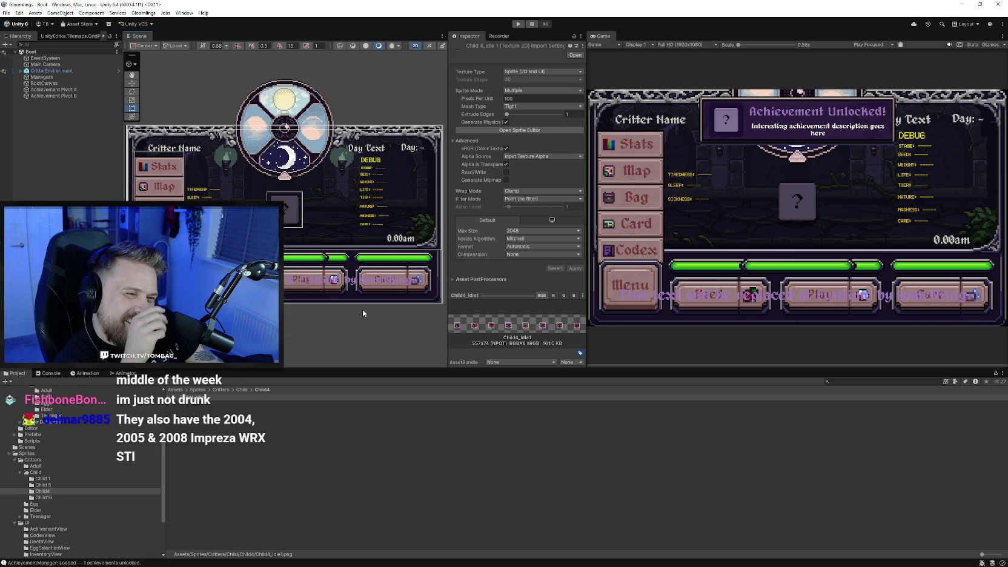
{"action": "scroll", "coordinate": [362, 309], "scroll_direction": "down", "scroll_amount": 2}
{"action": "left_click_drag", "start_coordinate": [362, 309], "coordinate": [359, 312]}
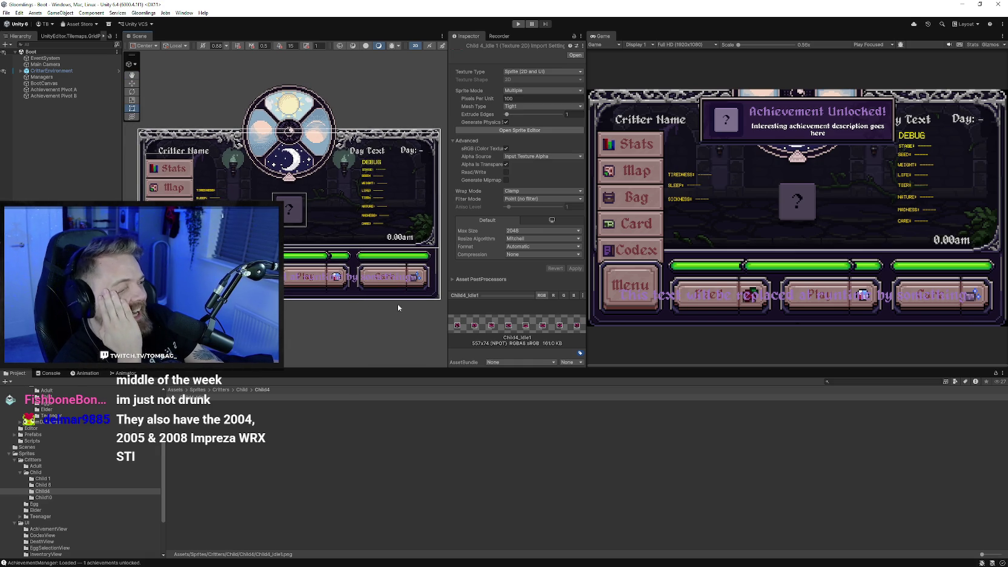
{"action": "left_click_drag", "start_coordinate": [586, 336], "coordinate": [591, 336]}
{"action": "left_click_drag", "start_coordinate": [523, 296], "coordinate": [523, 299]}
{"action": "left_click_drag", "start_coordinate": [529, 295], "coordinate": [526, 292]}
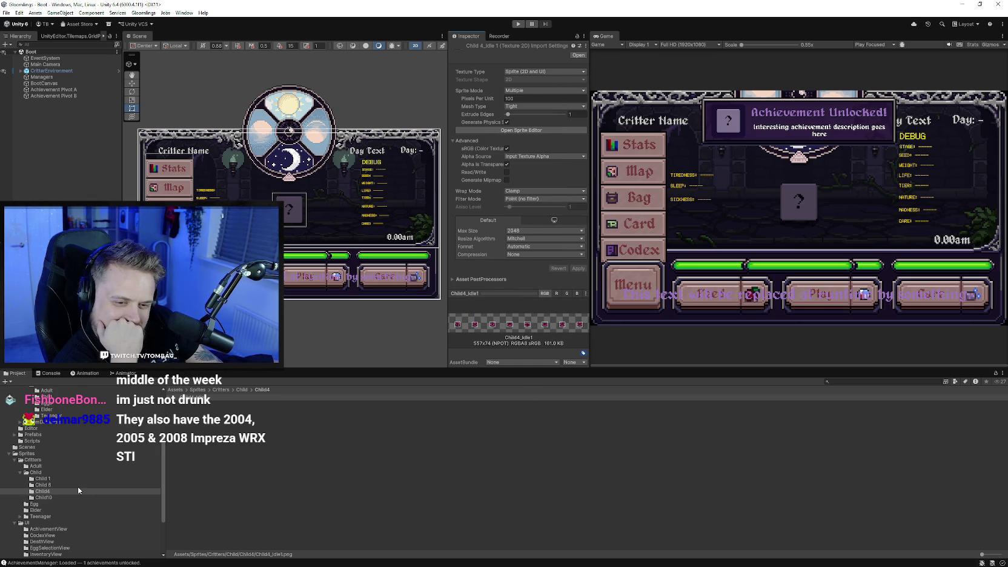
{"action": "scroll", "coordinate": [77, 486], "scroll_direction": "up", "scroll_amount": 2}
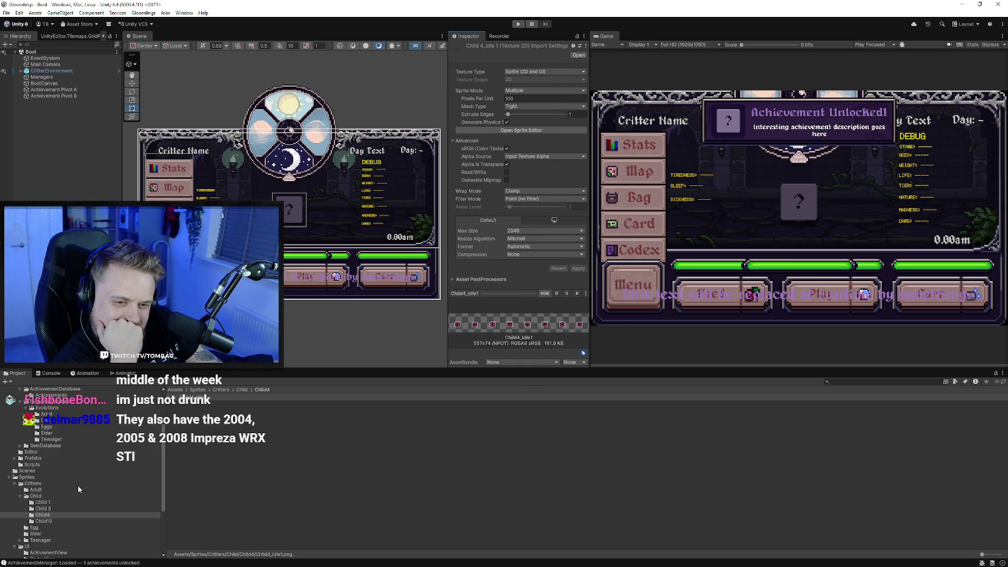
{"action": "left_click", "coordinate": [52, 421]}
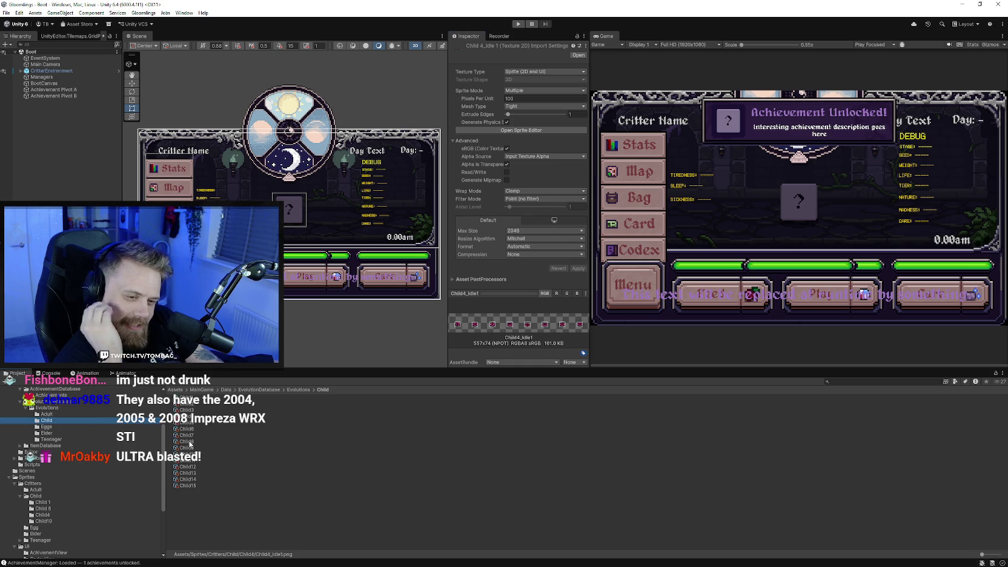
- Open the Child4 evolution definition and add Element 0 to its Core Idle Clips
{"action": "left_click", "coordinate": [185, 416]}
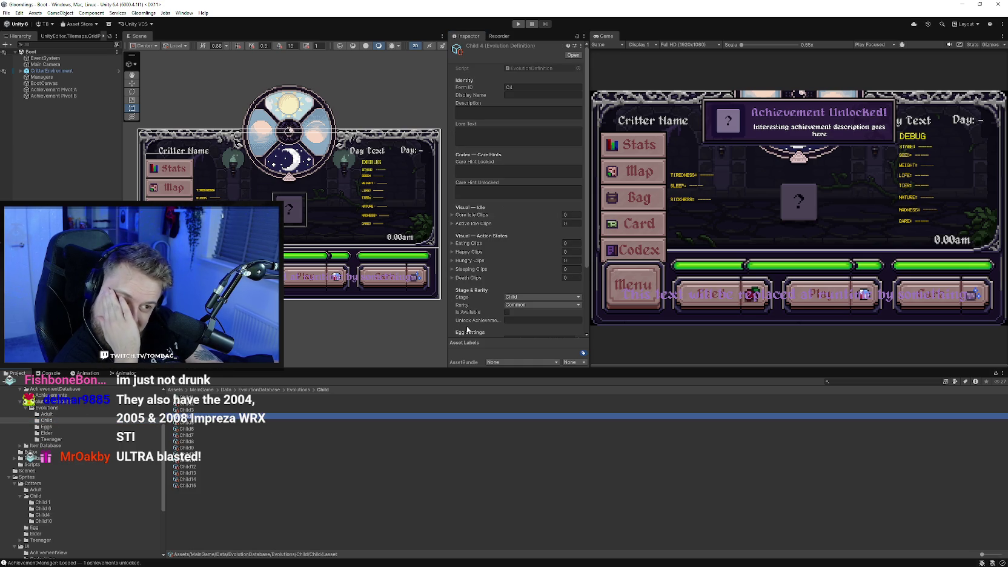
{"action": "scroll", "coordinate": [500, 270], "scroll_direction": "down", "scroll_amount": 5}
{"action": "scroll", "coordinate": [506, 285], "scroll_direction": "down", "scroll_amount": 4}
{"action": "scroll", "coordinate": [510, 279], "scroll_direction": "up", "scroll_amount": 3}
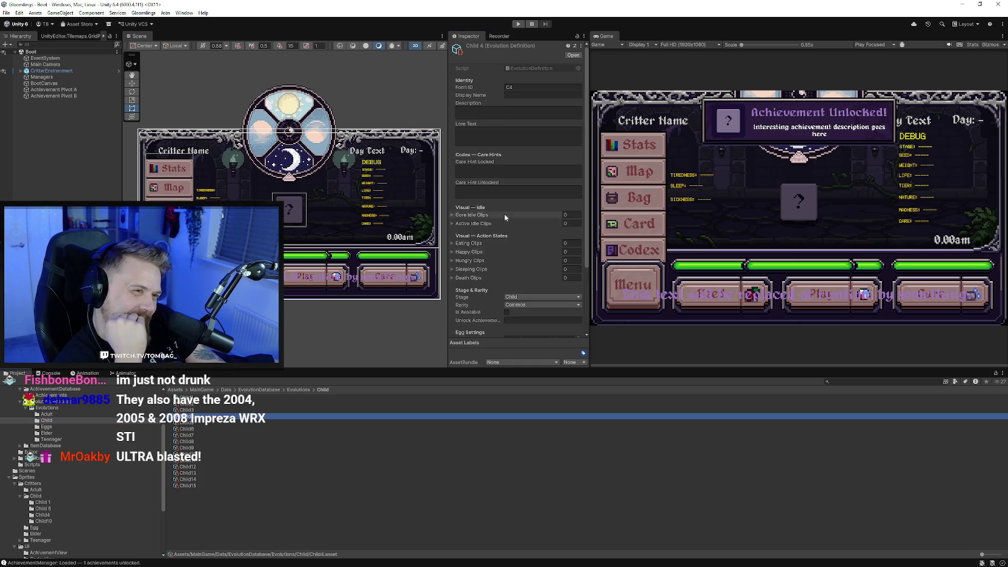
{"action": "scroll", "coordinate": [511, 148], "scroll_direction": "down", "scroll_amount": 3}
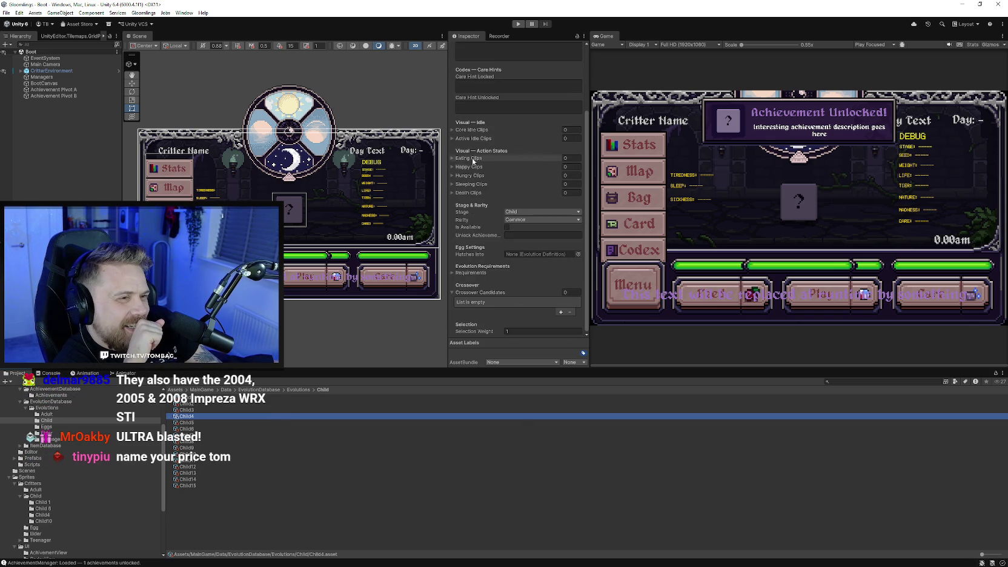
{"action": "left_click", "coordinate": [469, 130]}
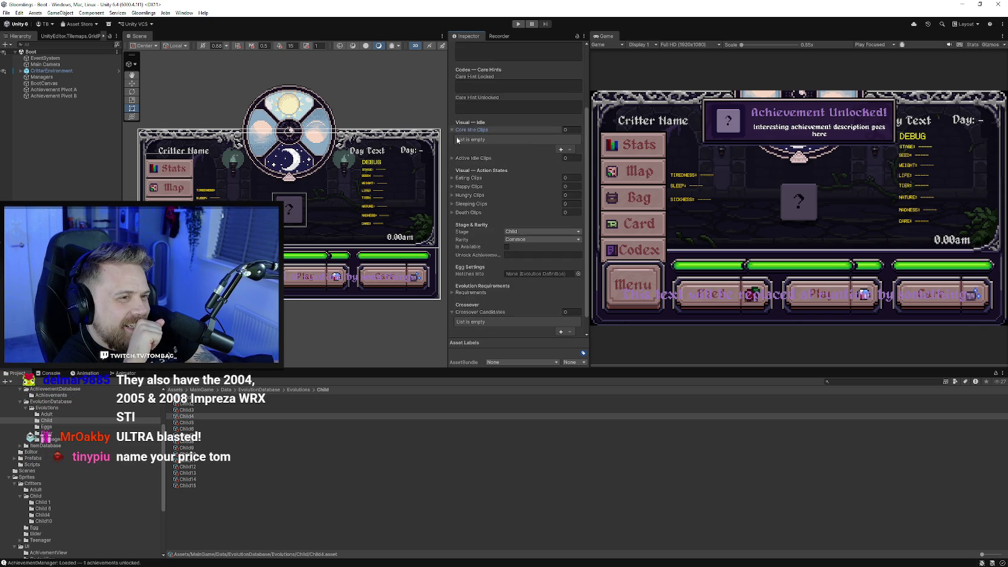
{"action": "left_click", "coordinate": [560, 148]}
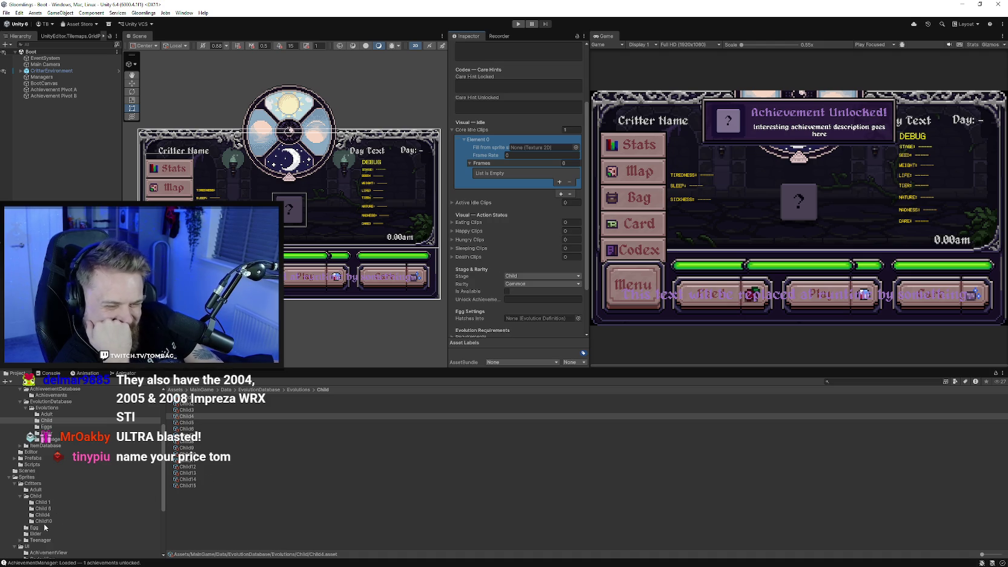
- Browse the Sprites folders in the Project window, then reselect the Child4 evolution definition
{"action": "left_click", "coordinate": [33, 478]}
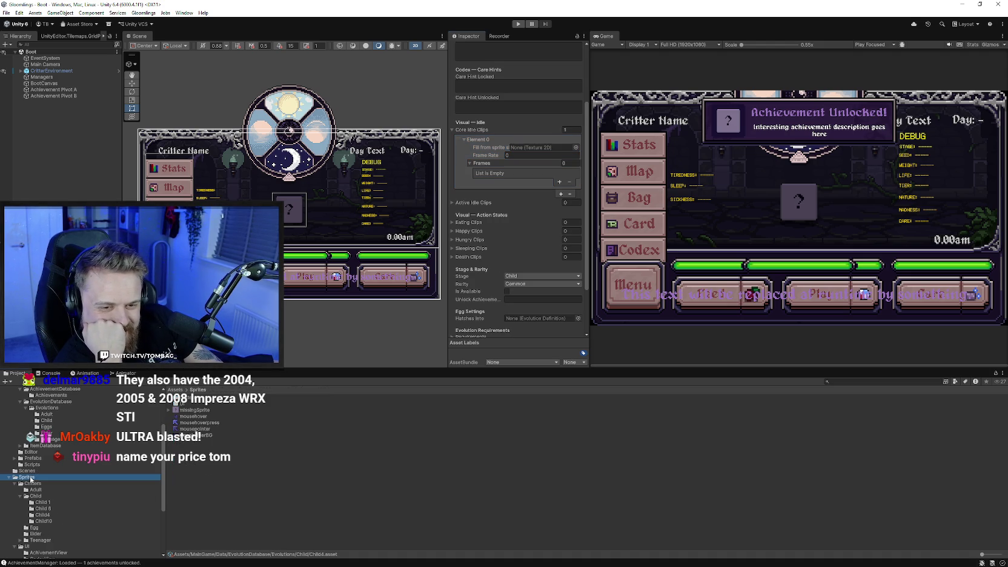
{"action": "double_click", "coordinate": [183, 403]}
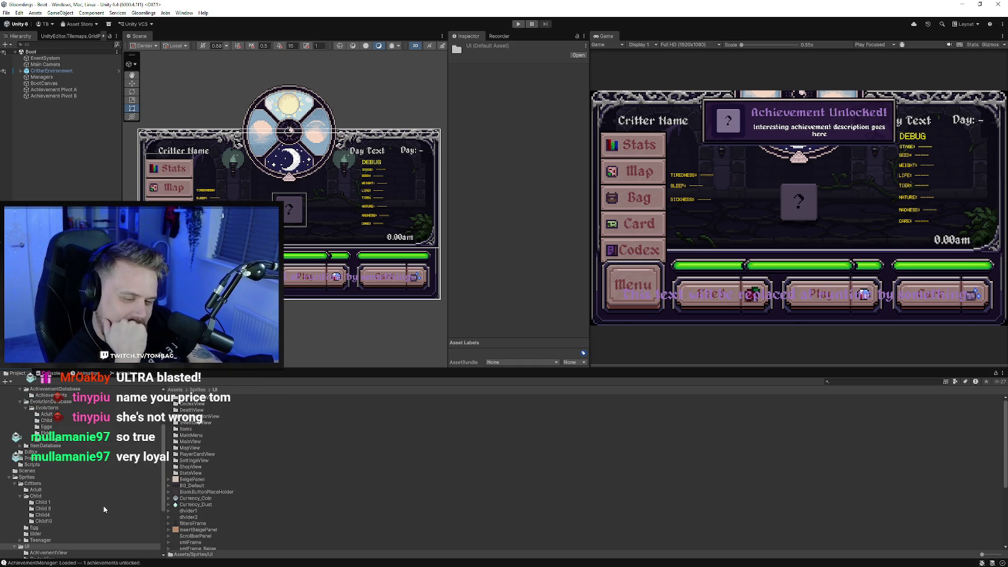
{"action": "left_click_drag", "start_coordinate": [163, 474], "coordinate": [163, 492]}
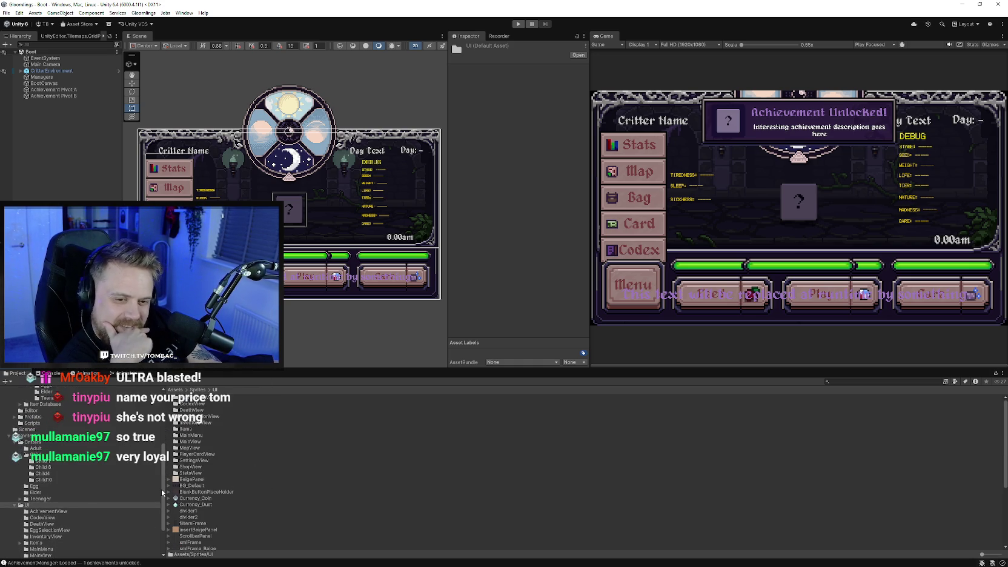
{"action": "left_click", "coordinate": [20, 455]}
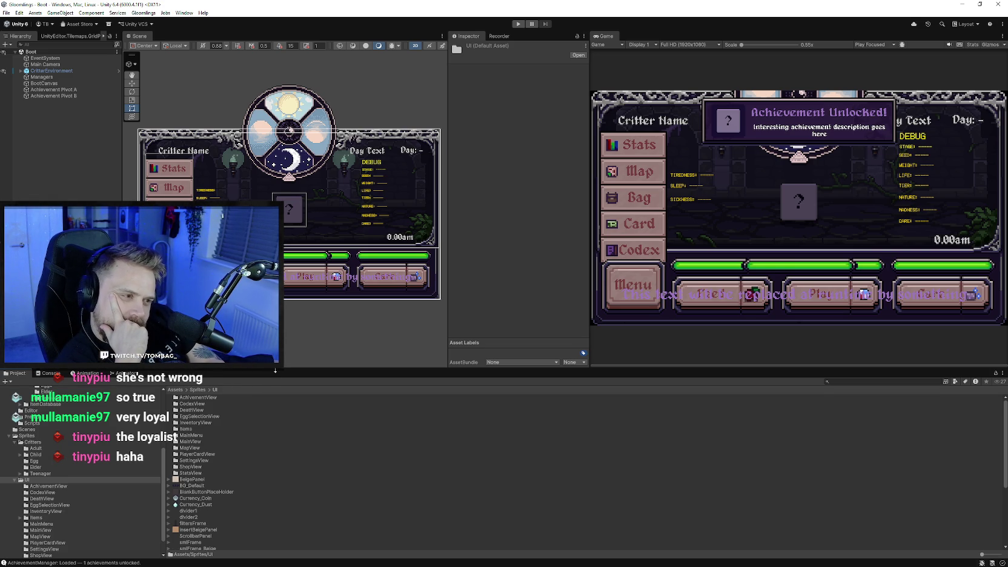
{"action": "left_click_drag", "start_coordinate": [275, 370], "coordinate": [275, 375]}
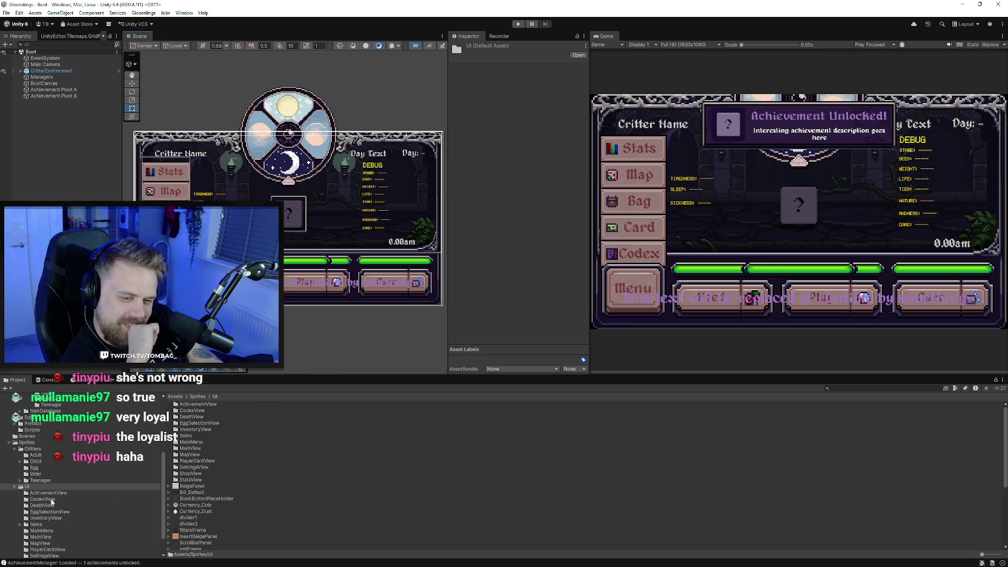
{"action": "left_click_drag", "start_coordinate": [162, 468], "coordinate": [59, 477]}
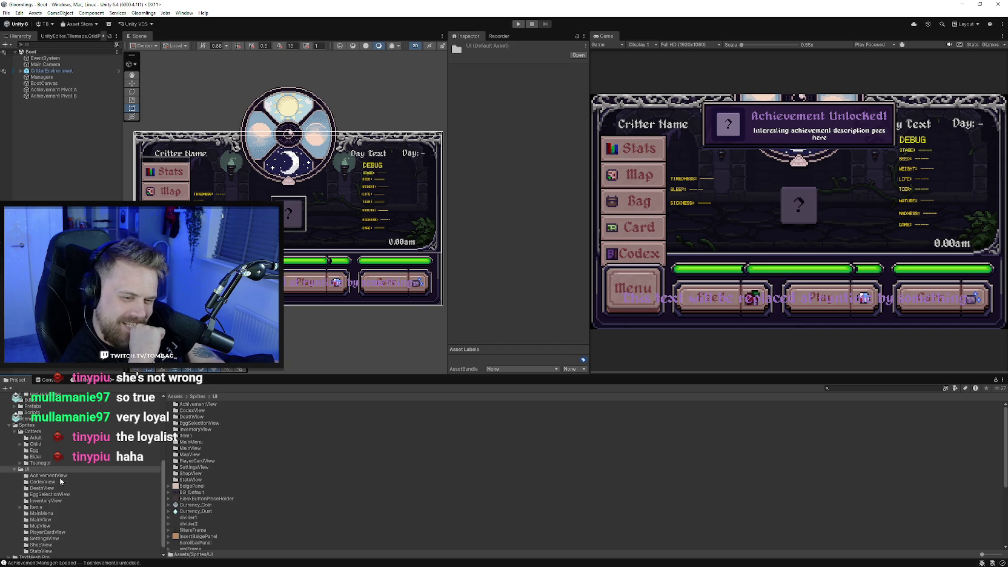
{"action": "scroll", "coordinate": [58, 493], "scroll_direction": "up", "scroll_amount": 1}
{"action": "scroll", "coordinate": [58, 494], "scroll_direction": "up", "scroll_amount": 1}
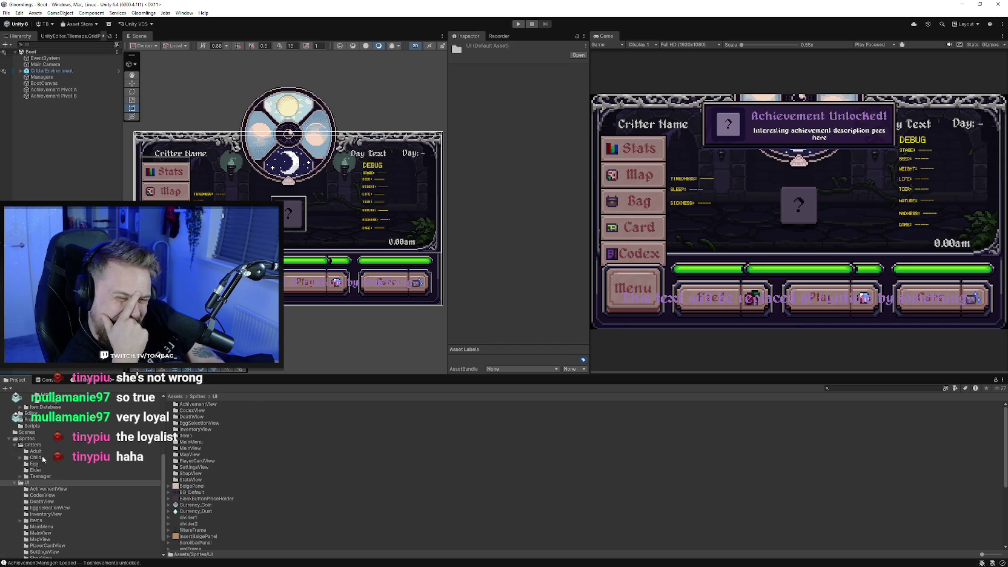
{"action": "left_click", "coordinate": [42, 456]}
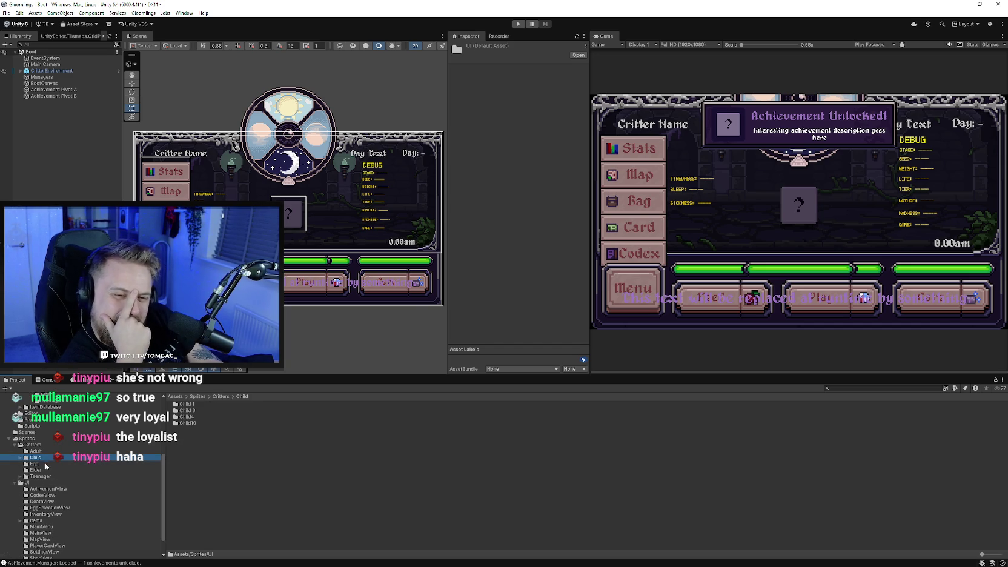
{"action": "scroll", "coordinate": [45, 464], "scroll_direction": "up", "scroll_amount": 5}
{"action": "scroll", "coordinate": [49, 468], "scroll_direction": "up", "scroll_amount": 2}
{"action": "left_click", "coordinate": [50, 476]}
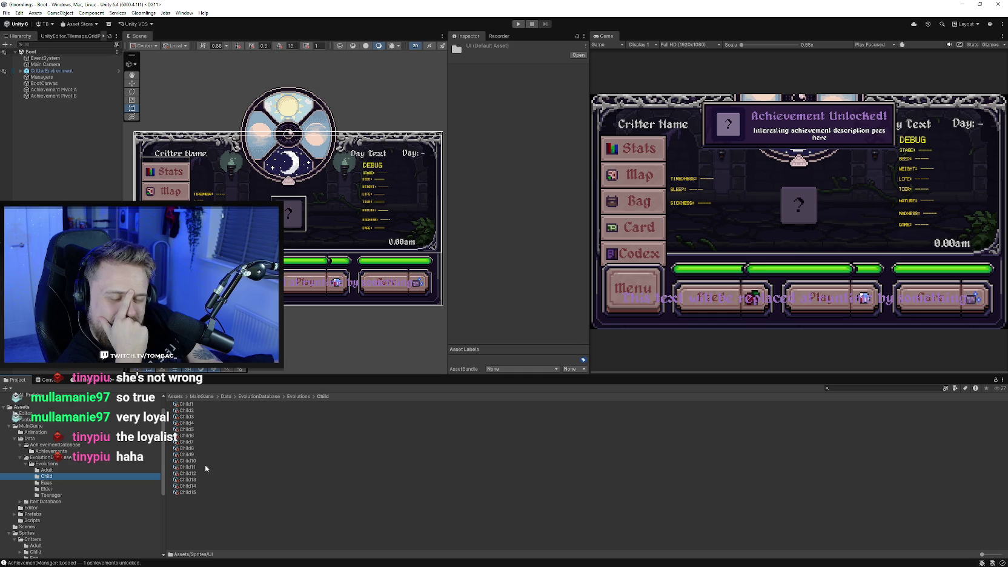
{"action": "left_click", "coordinate": [213, 422]}
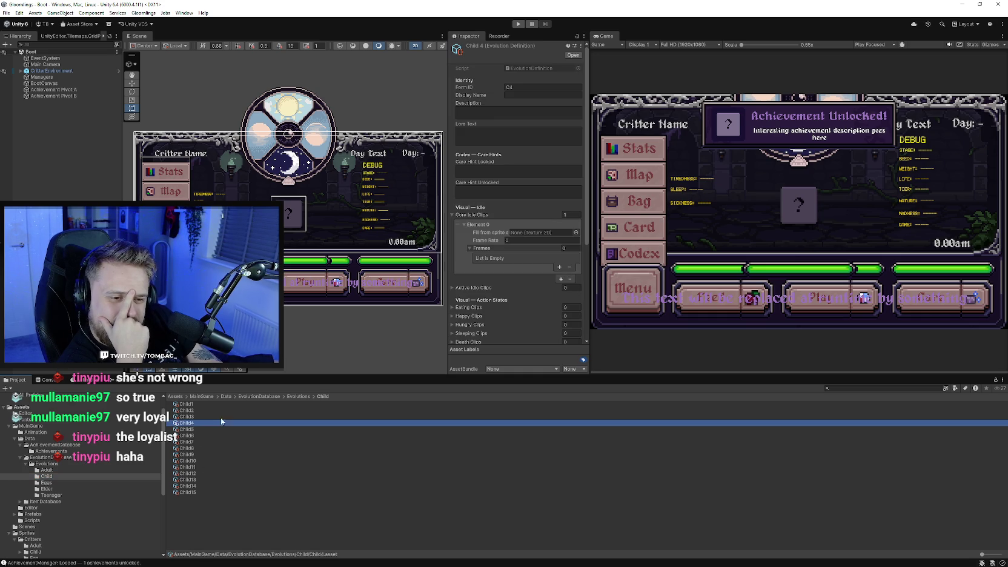
- Navigate the Project folder tree to Sprites/Critters/Child and open the Child4 sprite folder
{"action": "left_click", "coordinate": [578, 36]}
{"action": "scroll", "coordinate": [76, 478], "scroll_direction": "down", "scroll_amount": 2}
{"action": "scroll", "coordinate": [67, 485], "scroll_direction": "down", "scroll_amount": 2}
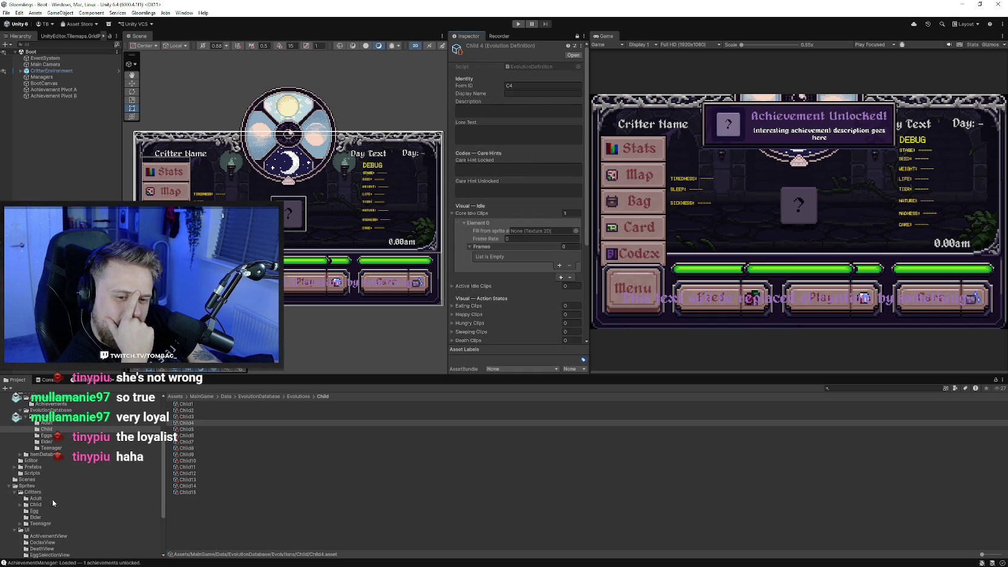
{"action": "scroll", "coordinate": [55, 500], "scroll_direction": "down", "scroll_amount": 2}
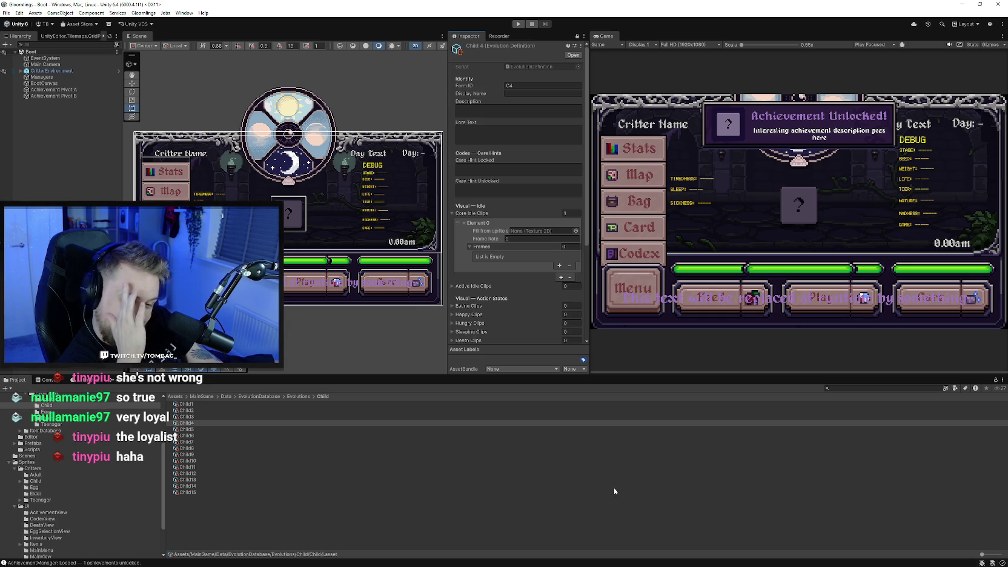
{"action": "mouse_move", "coordinate": [163, 485]}
{"action": "left_mouse_down"}
{"action": "mouse_move", "coordinate": [162, 461]}
{"action": "mouse_move", "coordinate": [107, 444]}
{"action": "left_mouse_up"}
{"action": "scroll", "coordinate": [84, 473], "scroll_direction": "up", "scroll_amount": 2}
{"action": "scroll", "coordinate": [60, 477], "scroll_direction": "down", "scroll_amount": 2}
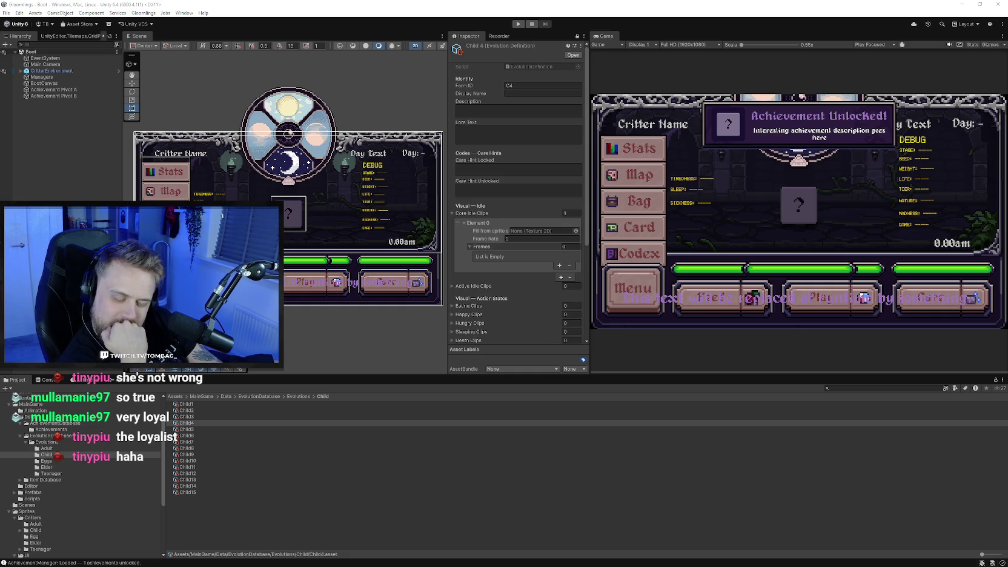
{"action": "left_click_drag", "start_coordinate": [161, 485], "coordinate": [164, 492]}
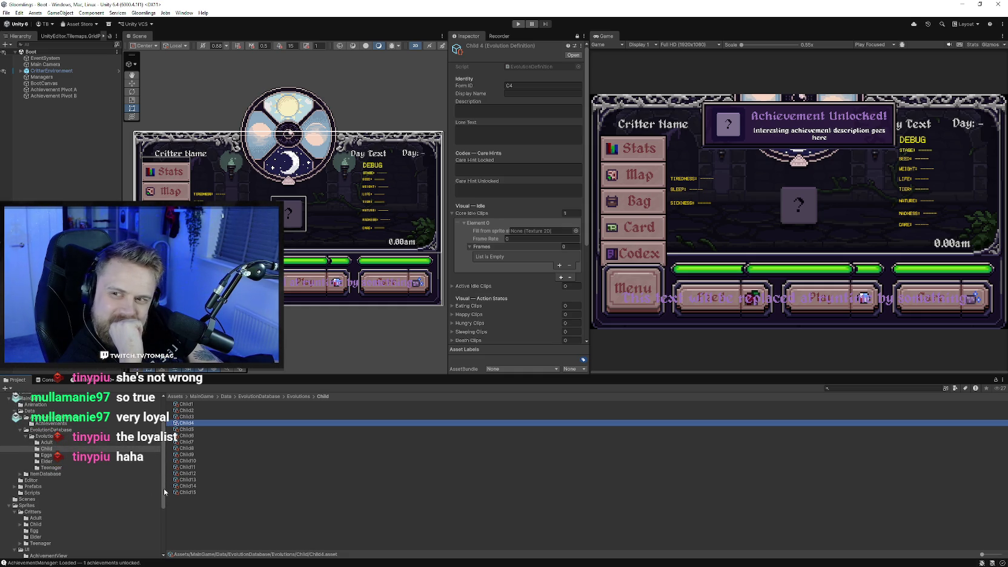
{"action": "left_click_drag", "start_coordinate": [163, 488], "coordinate": [168, 488]}
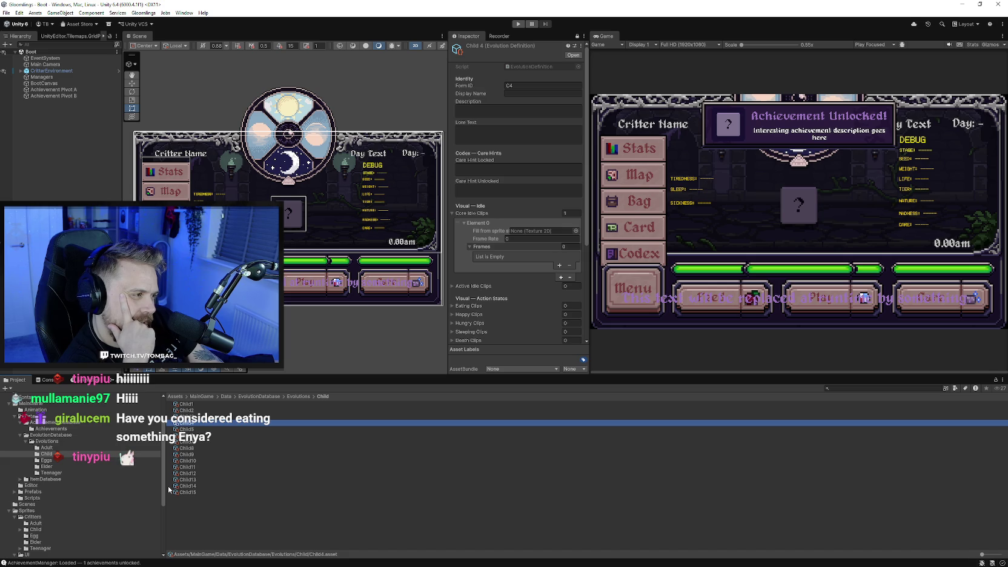
{"action": "left_click_drag", "start_coordinate": [164, 486], "coordinate": [161, 483]}
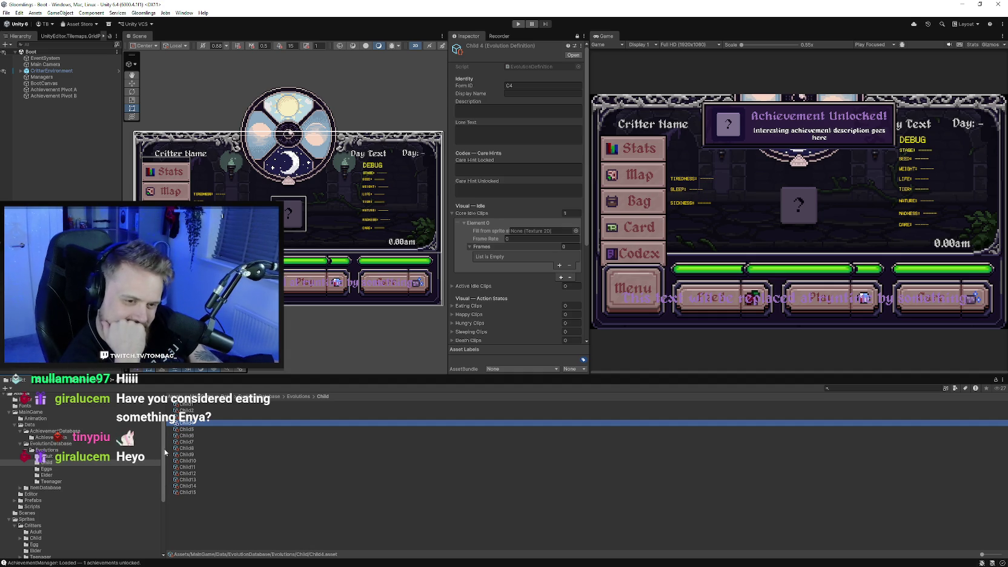
{"action": "scroll", "coordinate": [163, 447], "scroll_direction": "down", "scroll_amount": 2}
{"action": "scroll", "coordinate": [164, 448], "scroll_direction": "down", "scroll_amount": 1}
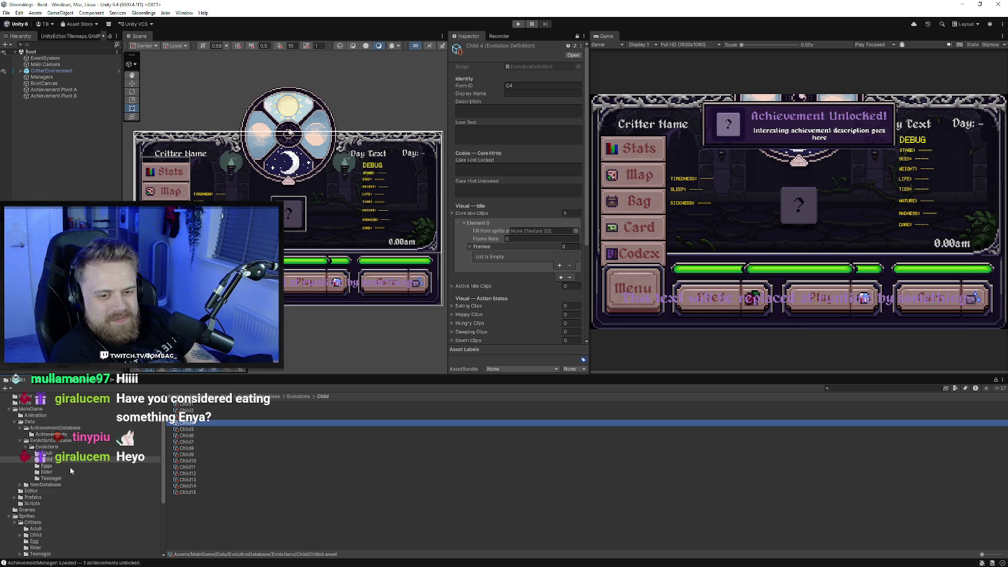
{"action": "scroll", "coordinate": [52, 491], "scroll_direction": "down", "scroll_amount": 2}
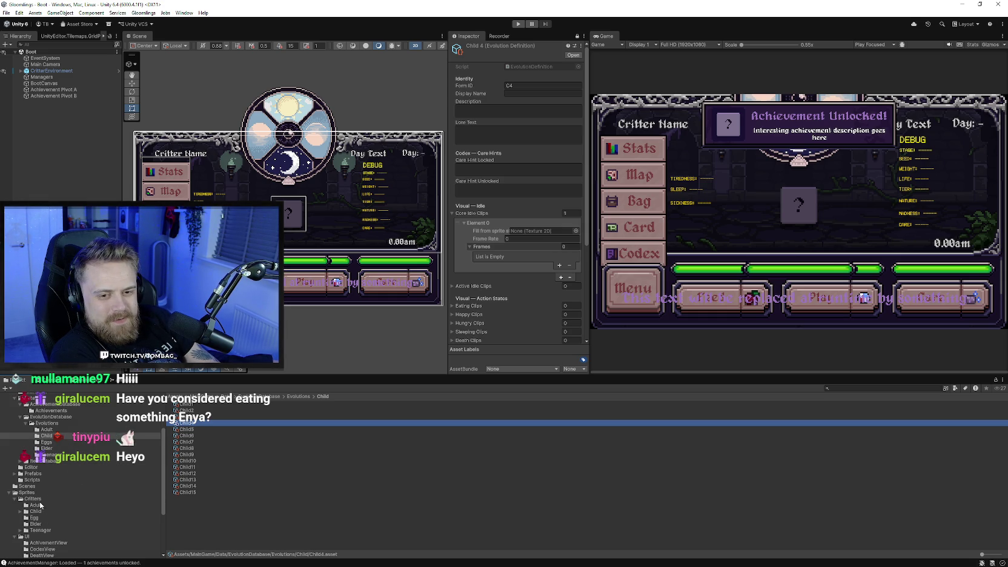
{"action": "left_click", "coordinate": [41, 511]}
{"action": "double_click", "coordinate": [187, 417]}
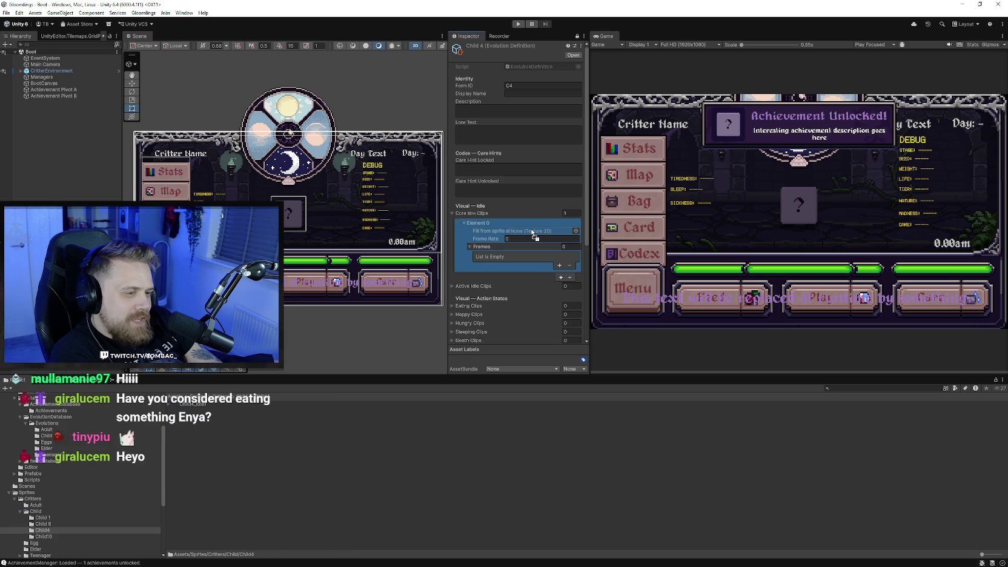
- Drag the Child4_Idle1 sprite sheet onto Element 0's 'Fill from sprite sheet' field
{"action": "left_click_drag", "start_coordinate": [200, 407], "coordinate": [539, 230]}
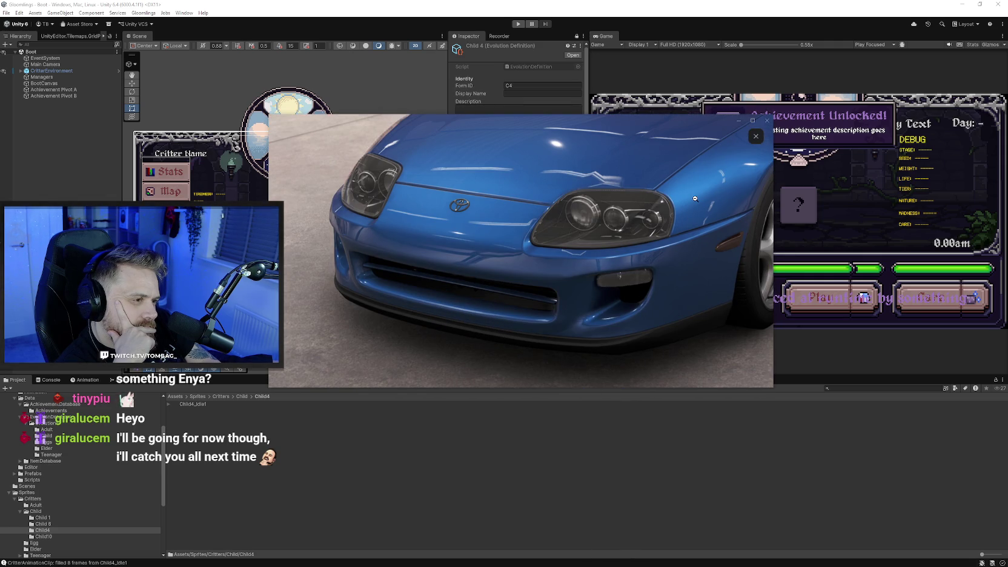
- Flip back to the blue Subaru photo in Discord, zoom in, then close the viewer
{"action": "left_click", "coordinate": [695, 198]}
{"action": "left_click", "coordinate": [286, 250]}
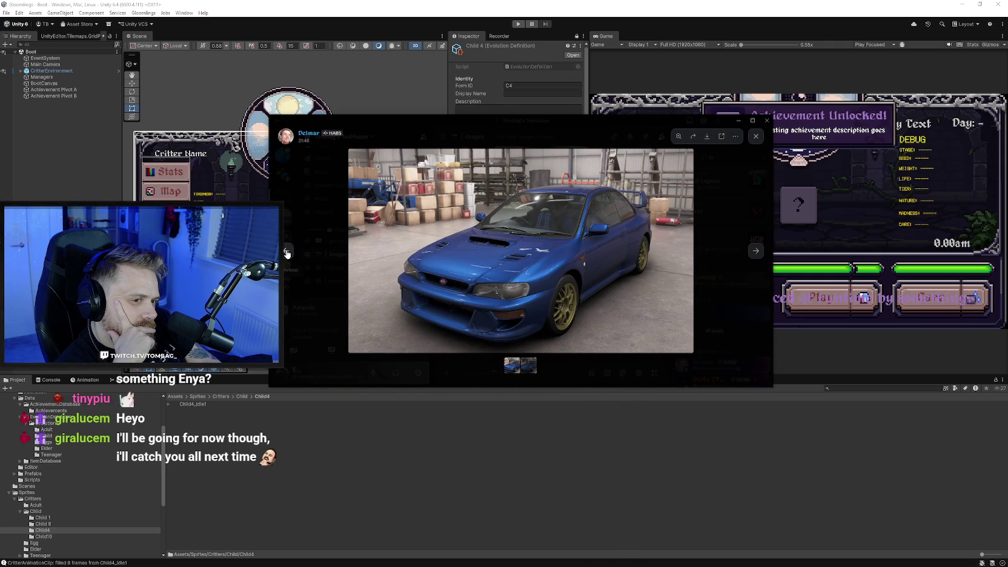
{"action": "left_click", "coordinate": [509, 276]}
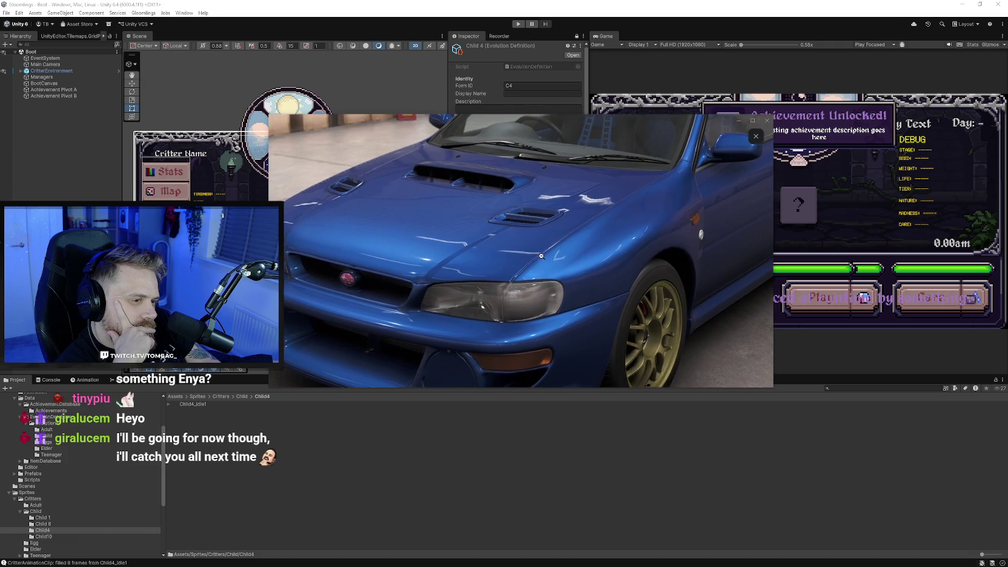
{"action": "left_click", "coordinate": [571, 203]}
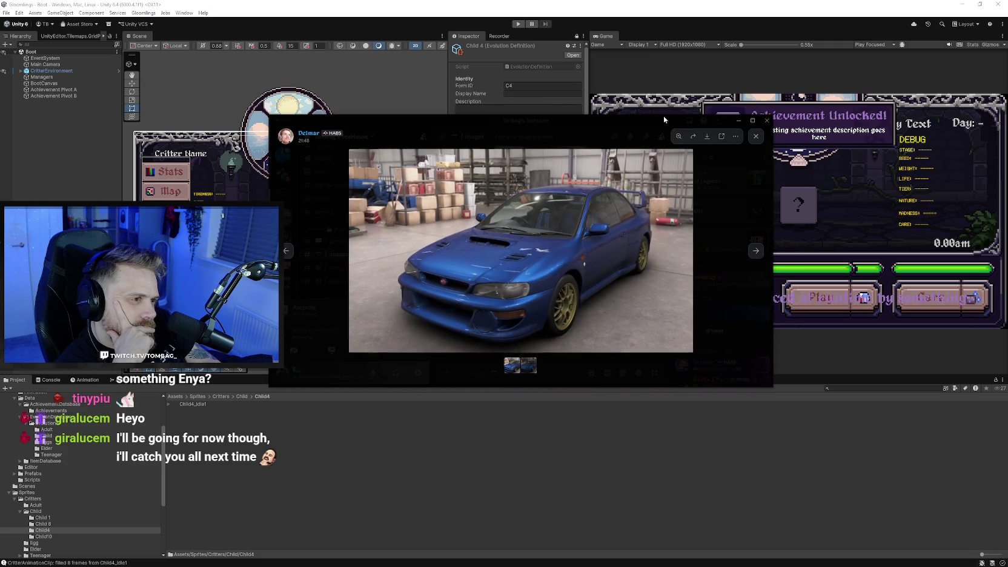
{"action": "key", "text": "Escape"}
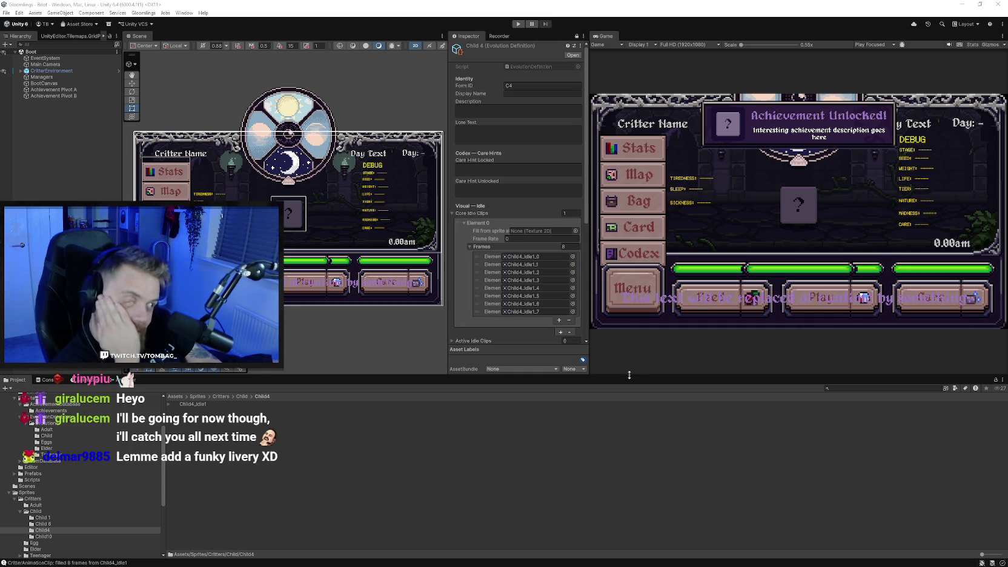
{"action": "left_click_drag", "start_coordinate": [629, 375], "coordinate": [632, 367]}
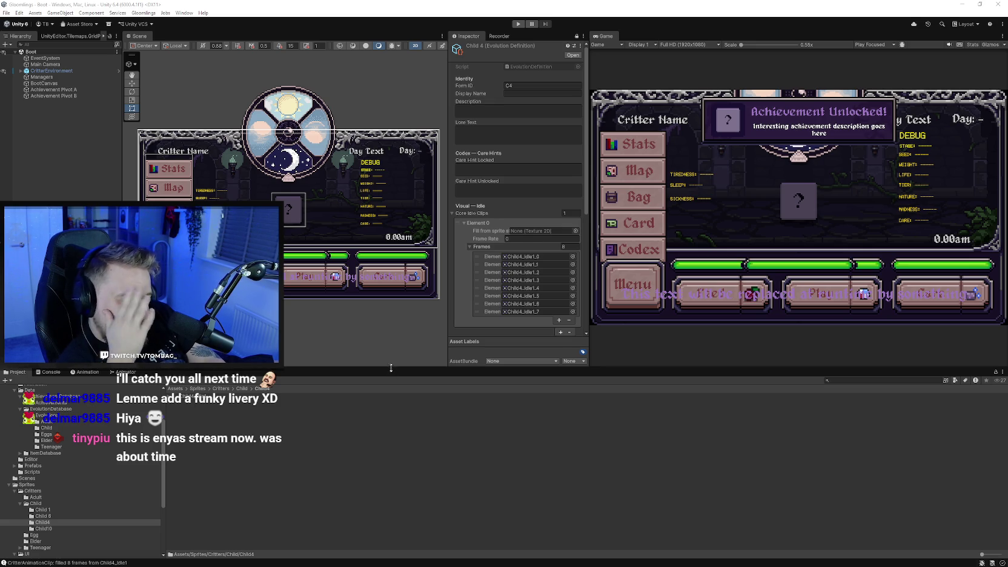
{"action": "left_click_drag", "start_coordinate": [388, 366], "coordinate": [388, 366]}
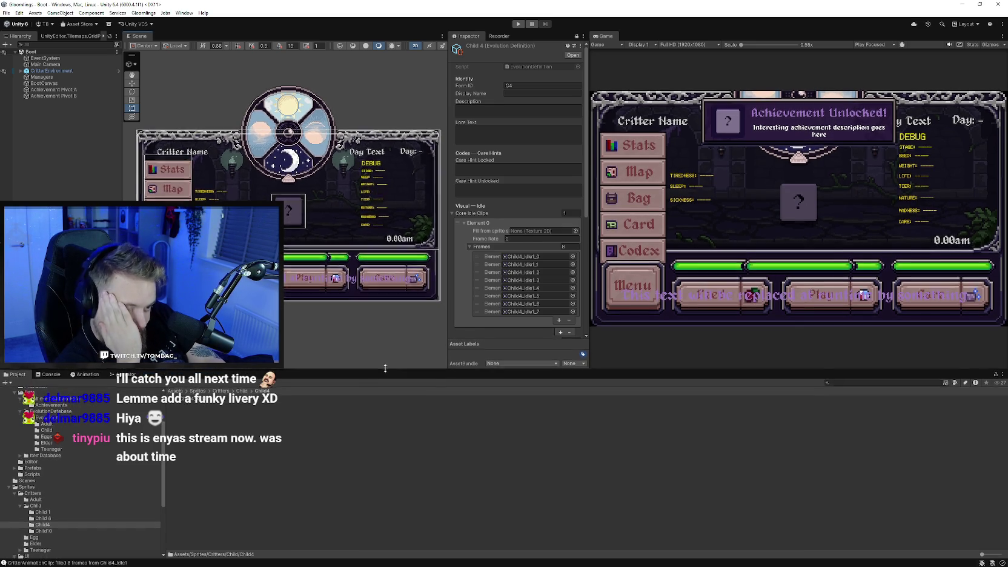
{"action": "left_click", "coordinate": [474, 192]}
{"action": "key", "text": "Escape"}
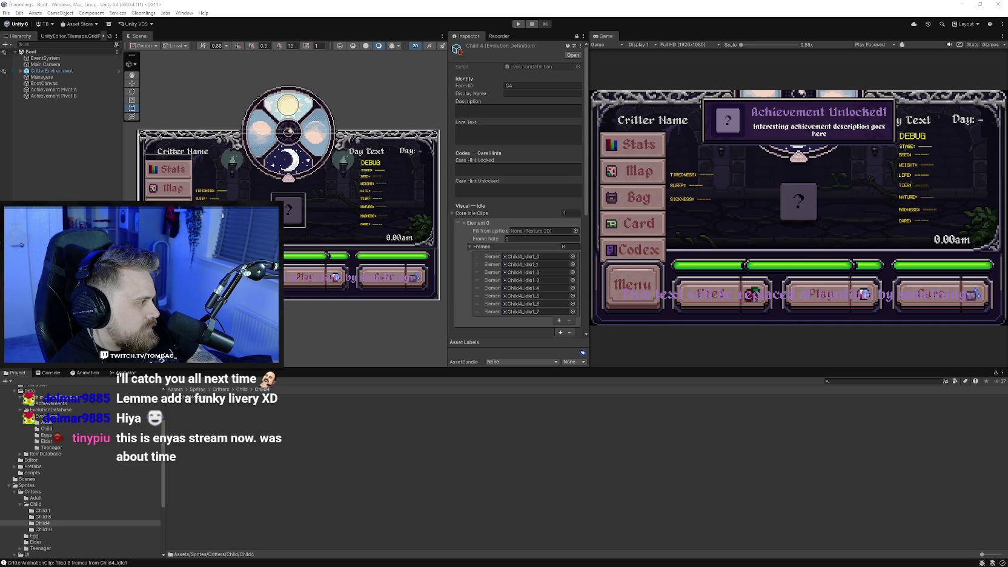
- Enter 'Vilbud' as the Child 4 display name, then visit the Description and Lore Text fields
{"action": "left_click", "coordinate": [523, 92]}
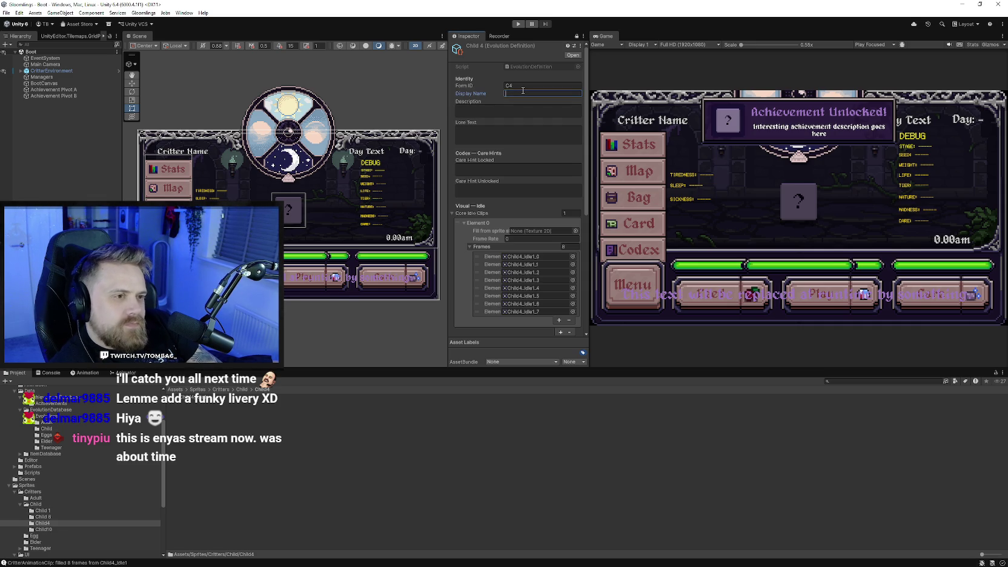
{"action": "type", "text": "Vilbud"}
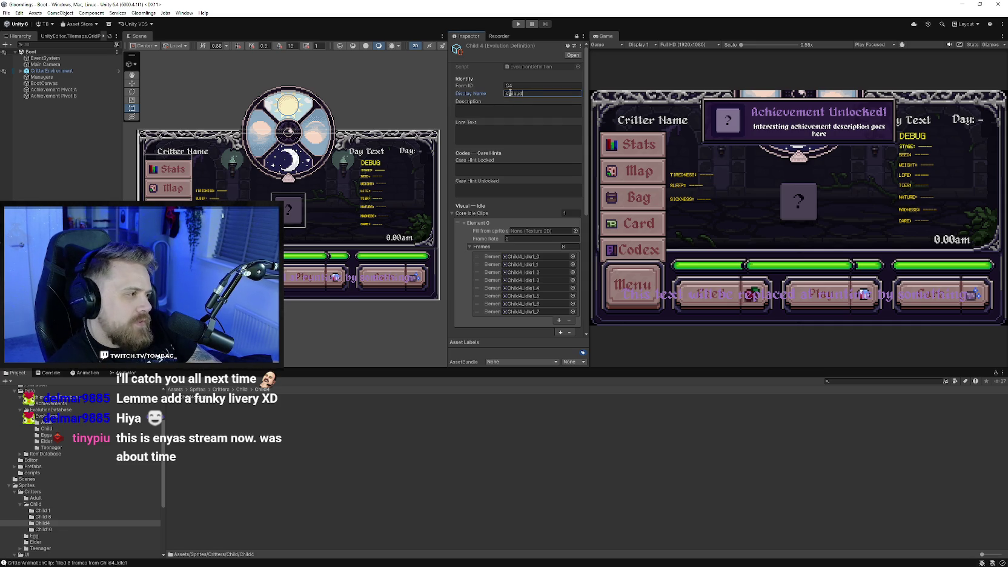
{"action": "left_click", "coordinate": [495, 109]}
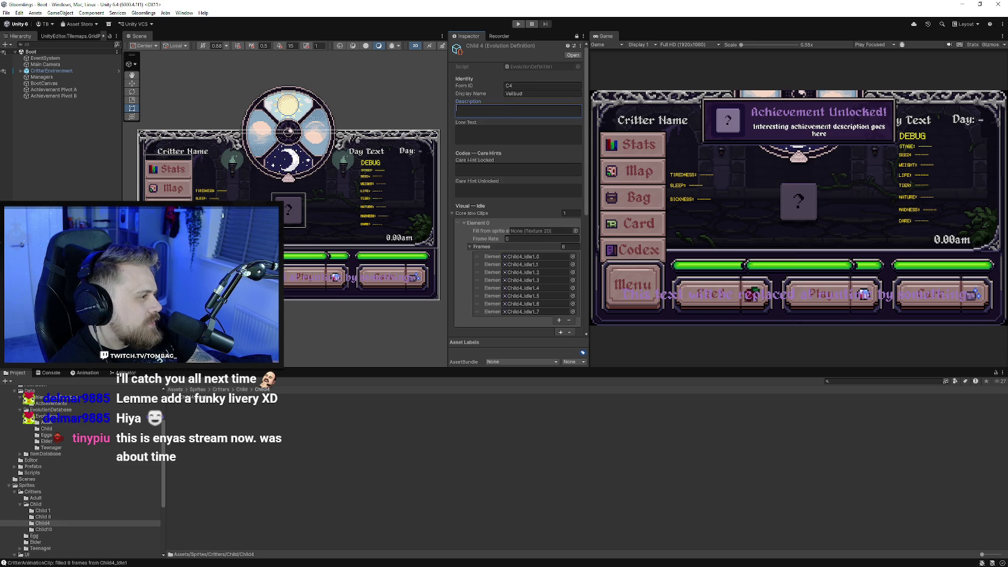
{"action": "left_click", "coordinate": [496, 126]}
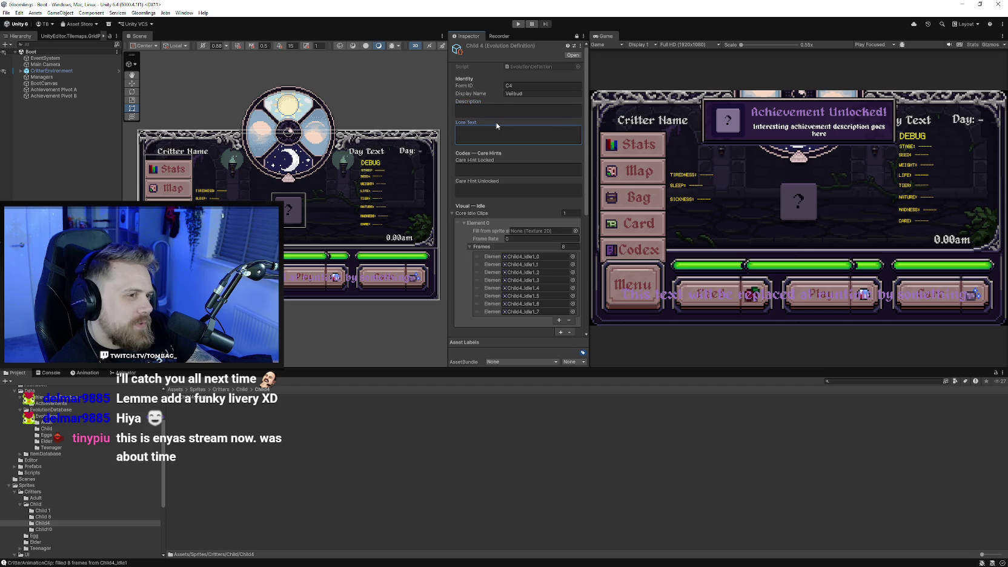
{"action": "left_click", "coordinate": [497, 111]}
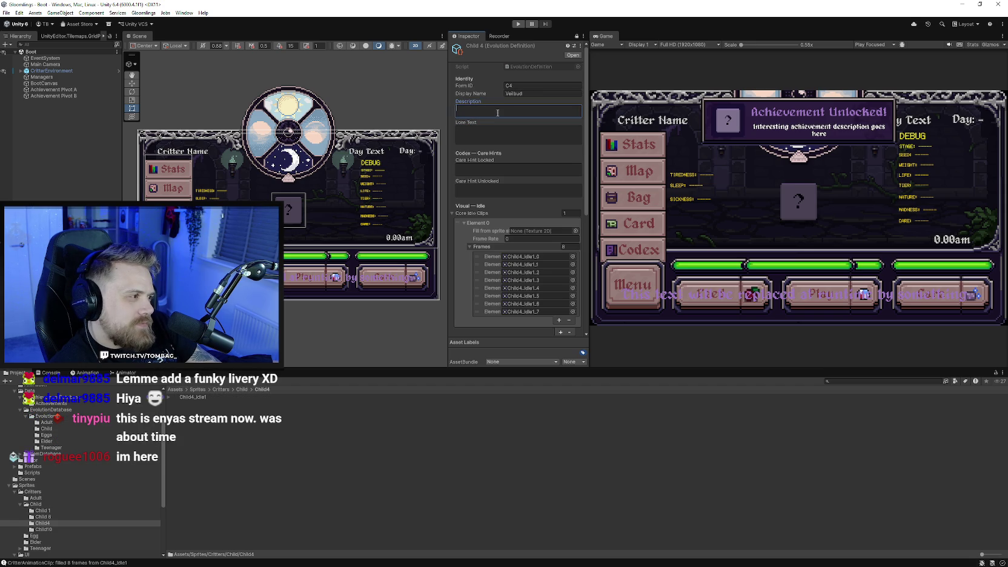
{"action": "left_click", "coordinate": [632, 362]}
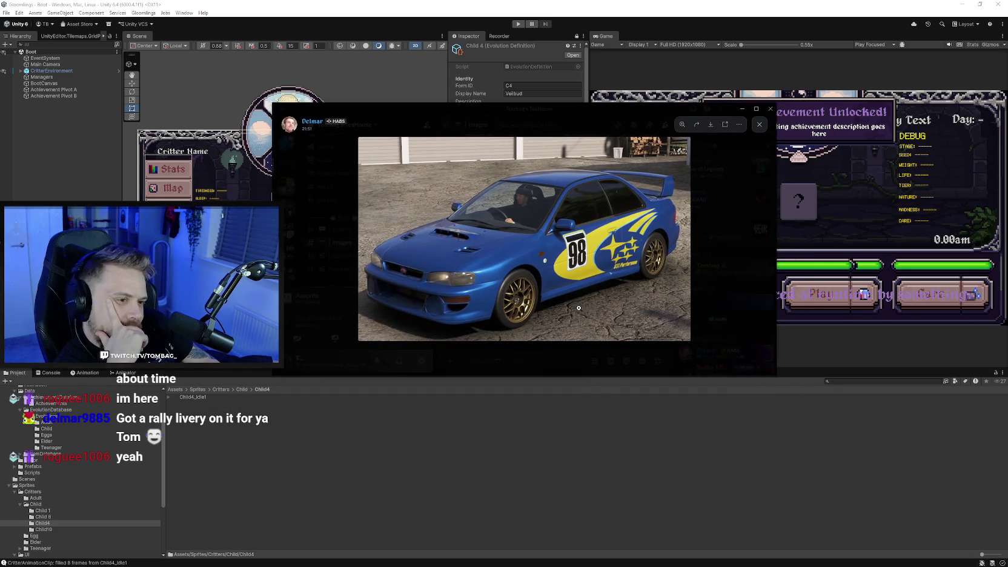
- View the rally-livery Subaru picture in Discord, zoom back out, and close it
{"action": "left_click", "coordinate": [596, 264]}
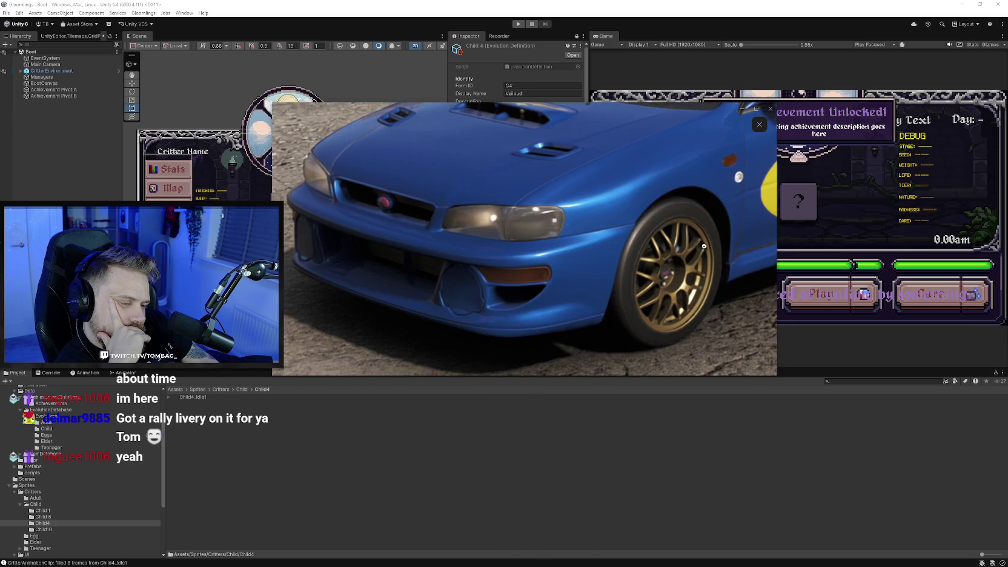
{"action": "left_click", "coordinate": [605, 227]}
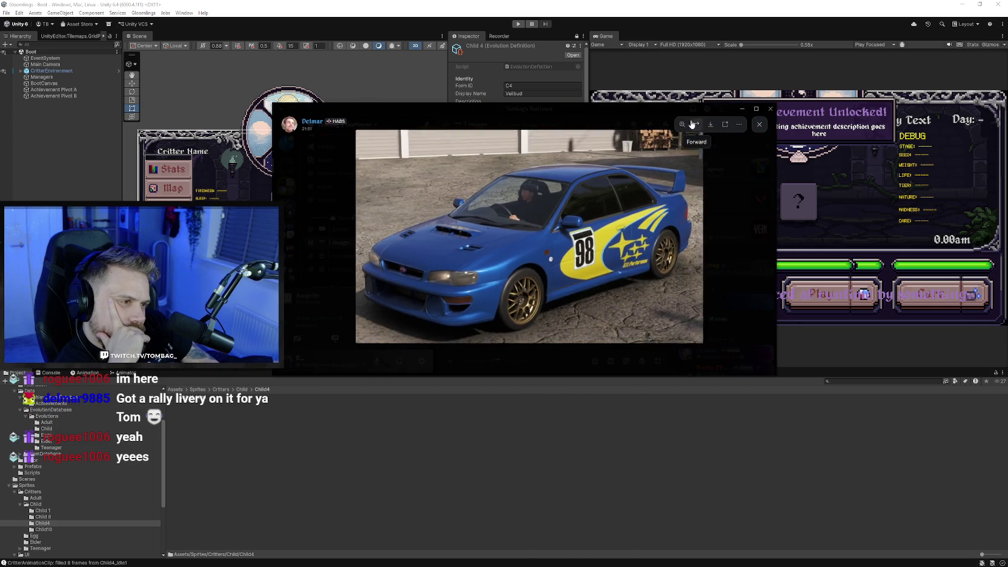
{"action": "left_click", "coordinate": [673, 108]}
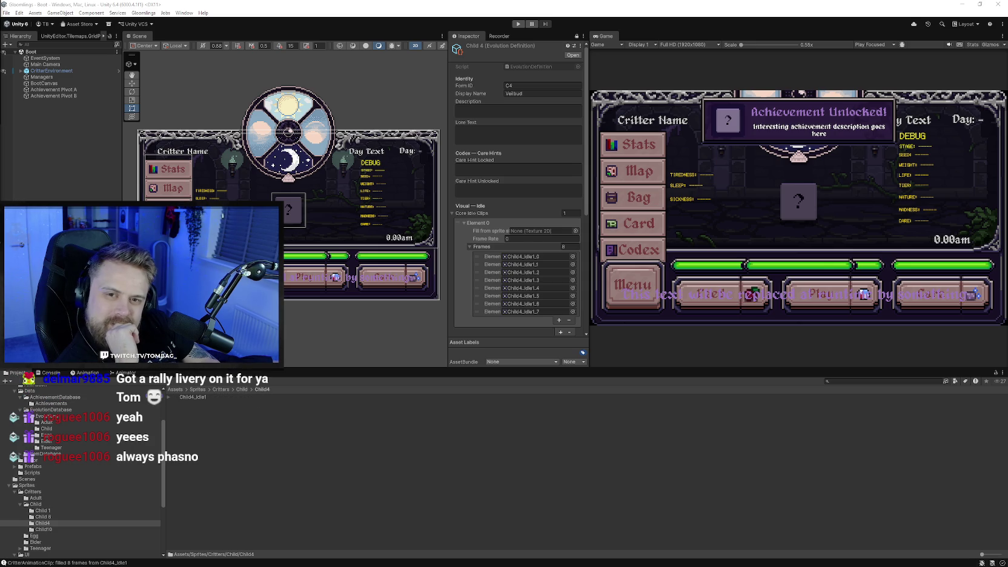
- Resize the editor panels to reveal the evolution's fields, then collapse the Core Idle Clips list
{"action": "left_click_drag", "start_coordinate": [629, 370], "coordinate": [639, 382]}
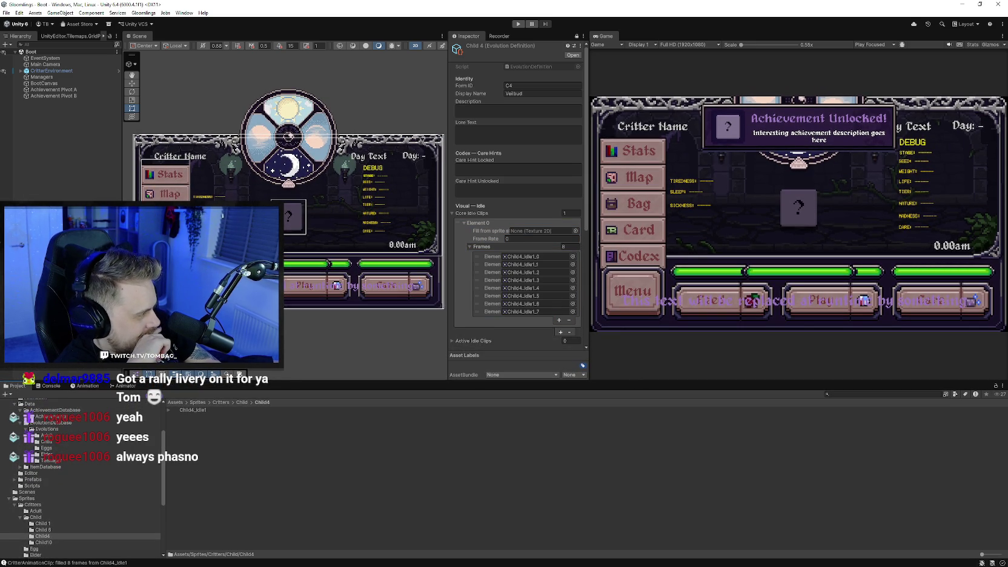
{"action": "left_click_drag", "start_coordinate": [301, 382], "coordinate": [302, 369]}
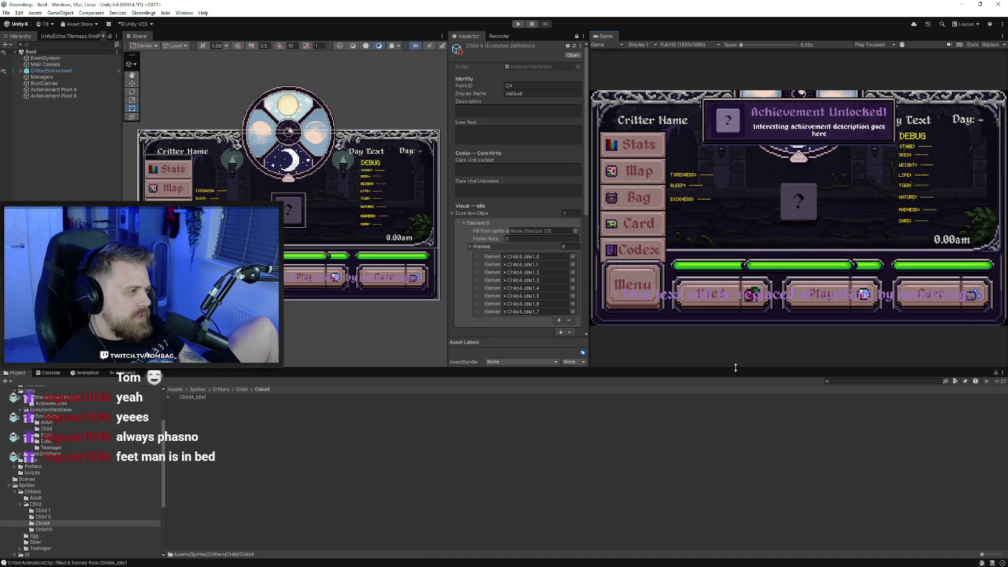
{"action": "mouse_move", "coordinate": [735, 368]}
{"action": "left_mouse_down"}
{"action": "mouse_move", "coordinate": [745, 382]}
{"action": "mouse_move", "coordinate": [712, 375]}
{"action": "mouse_move", "coordinate": [720, 367]}
{"action": "mouse_move", "coordinate": [721, 381]}
{"action": "left_mouse_up"}
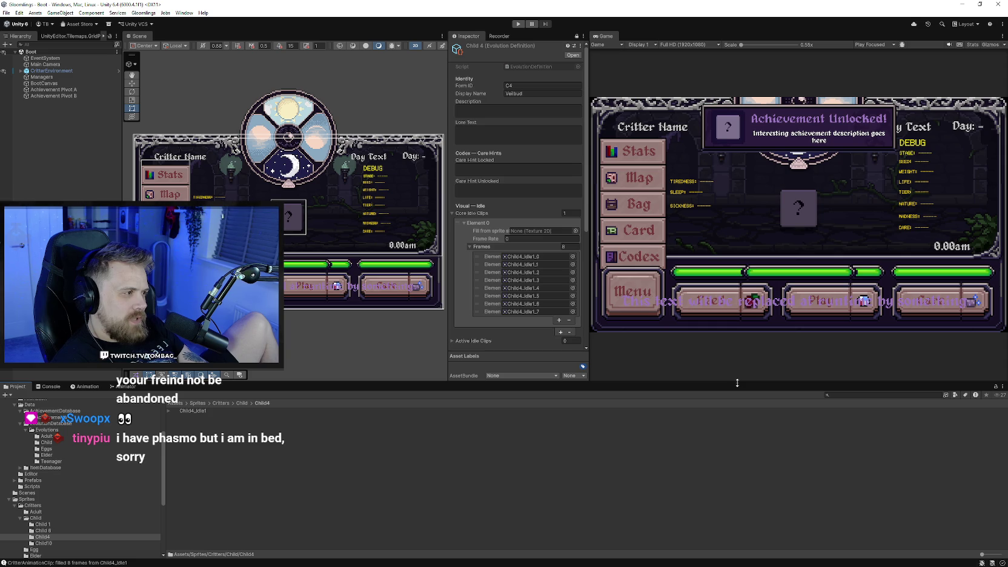
{"action": "mouse_move", "coordinate": [737, 383]}
{"action": "left_mouse_down"}
{"action": "mouse_move", "coordinate": [731, 389]}
{"action": "mouse_move", "coordinate": [734, 369]}
{"action": "left_mouse_up"}
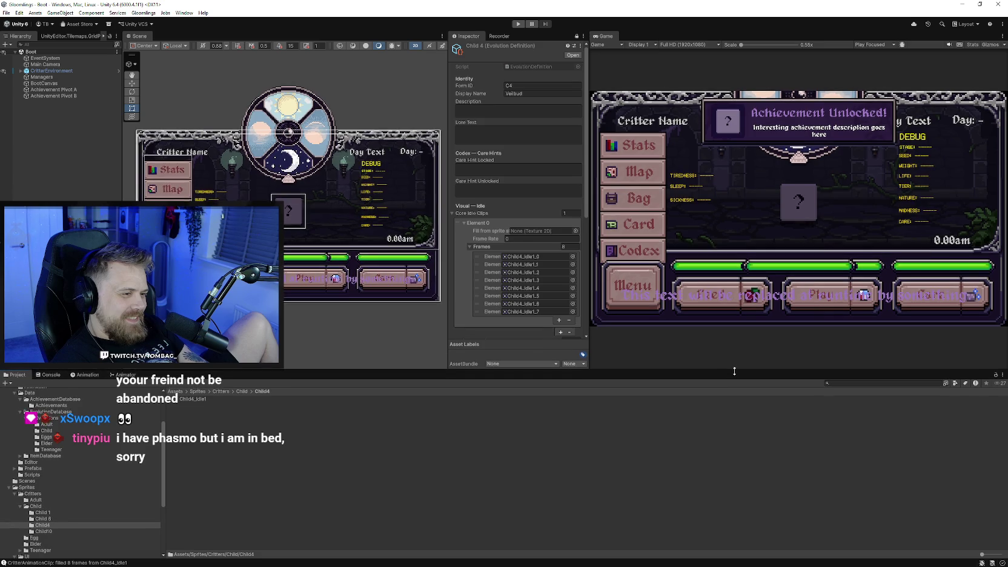
{"action": "left_click_drag", "start_coordinate": [733, 368], "coordinate": [735, 381]}
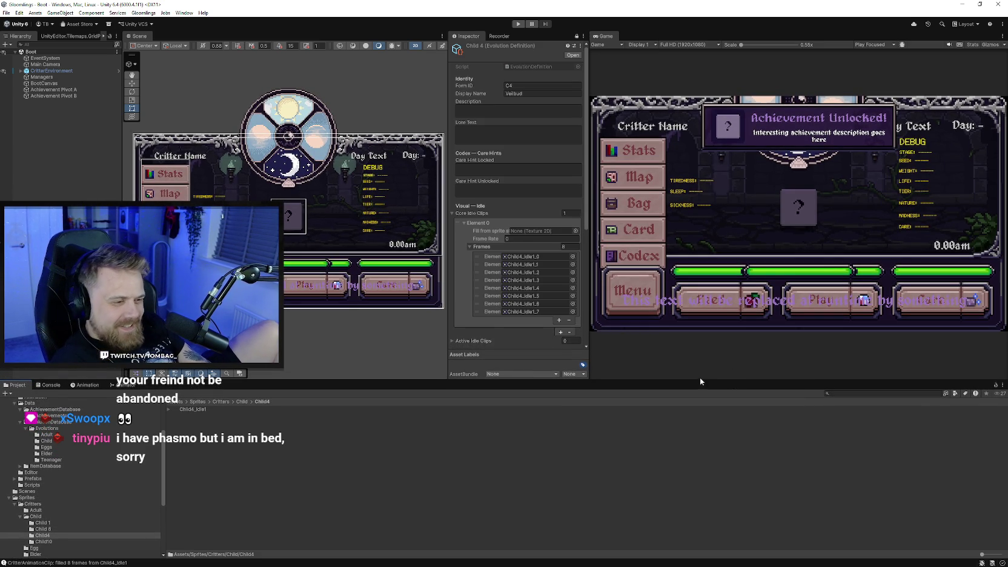
{"action": "left_click_drag", "start_coordinate": [700, 381], "coordinate": [701, 399]}
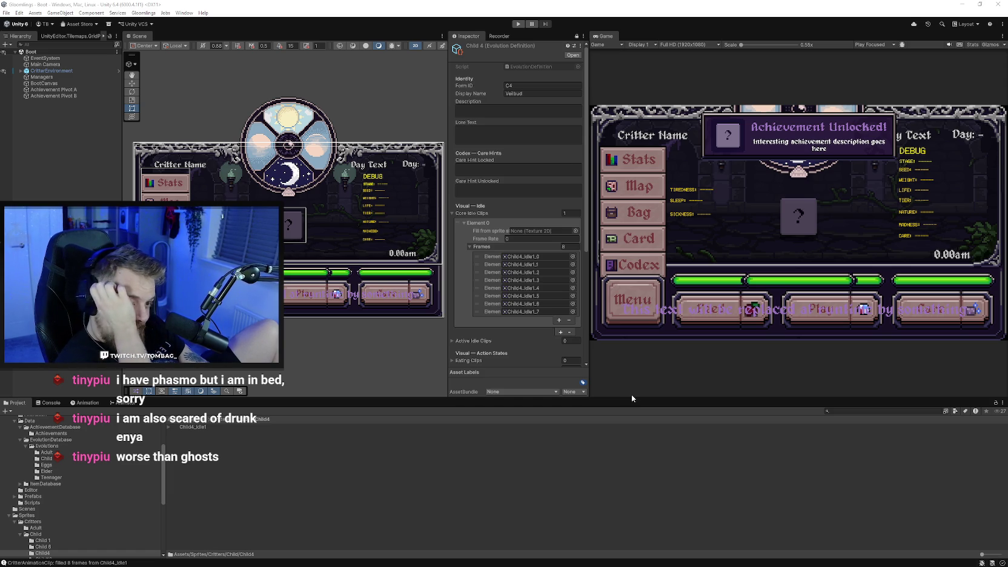
{"action": "left_click", "coordinate": [452, 213]}
{"action": "left_click", "coordinate": [490, 112]}
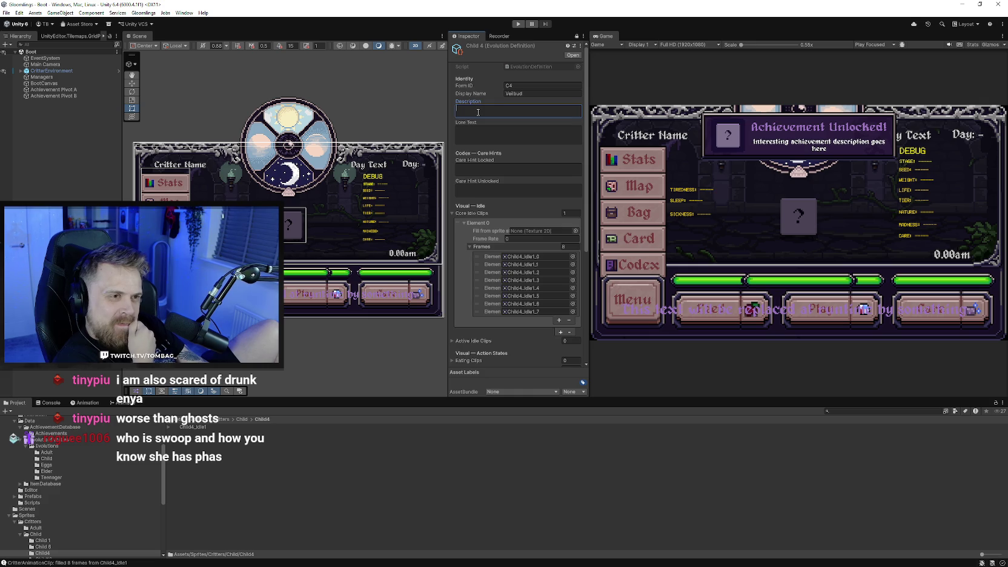
{"action": "left_click", "coordinate": [457, 228]}
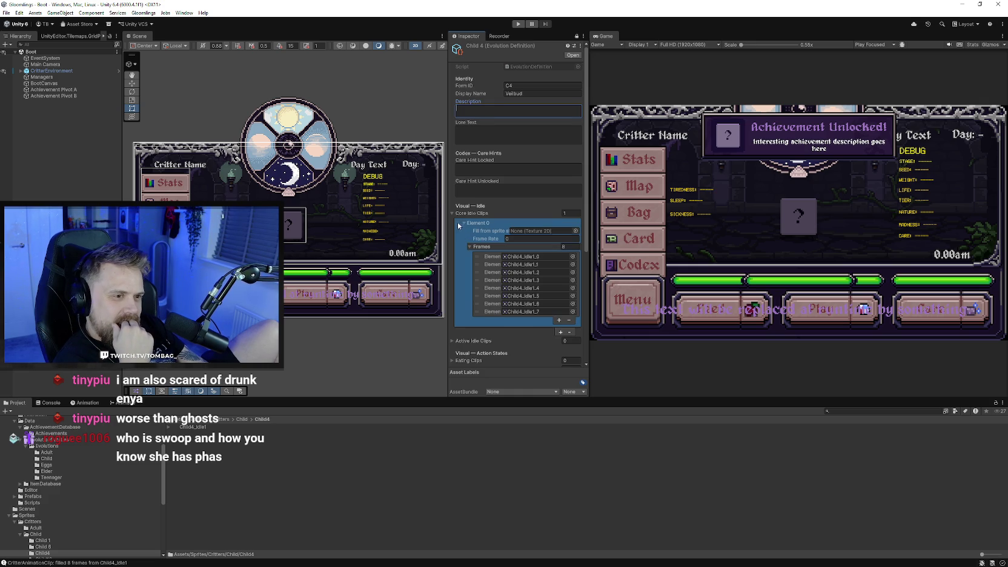
- Collapse the idle clip's Element 0 frame list and make the Scene and Inspector panels slightly taller
{"action": "left_click", "coordinate": [463, 224]}
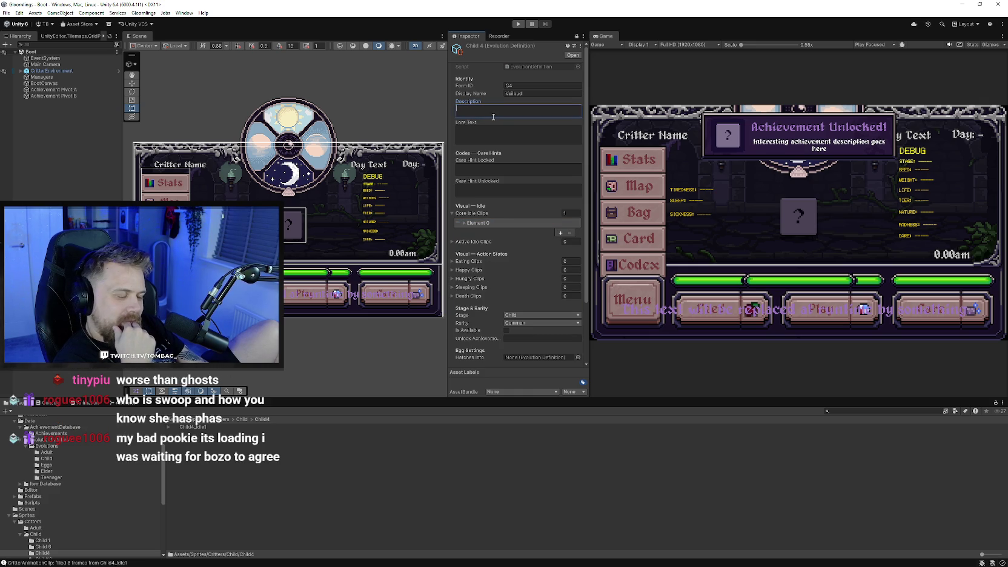
{"action": "key", "text": "Escape"}
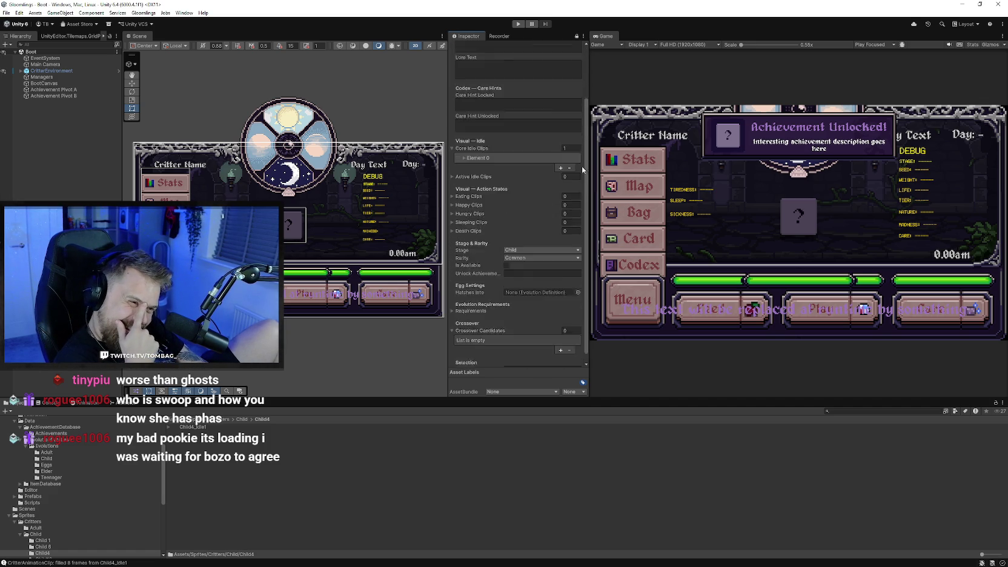
{"action": "left_click_drag", "start_coordinate": [630, 399], "coordinate": [632, 409]}
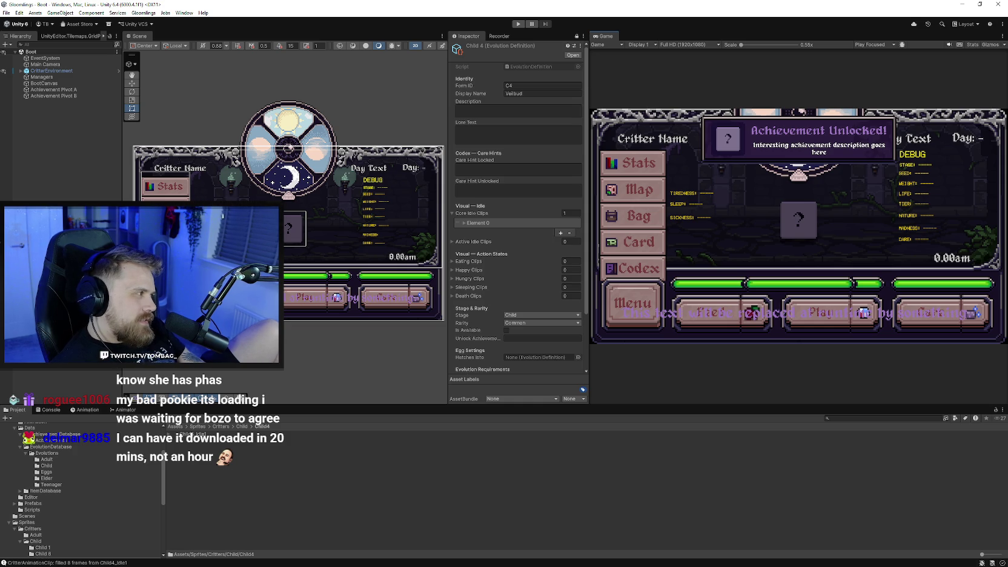
- Show Phasmophobia's page in the Steam library, then go back to the Unity editor
{"action": "key", "text": "alt+Tab"}
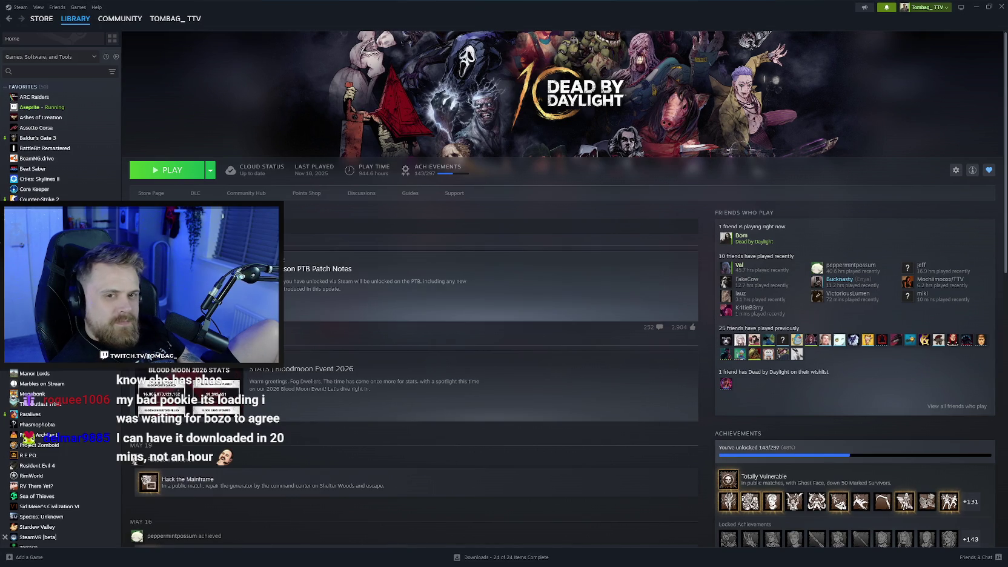
{"action": "left_click", "coordinate": [37, 424]}
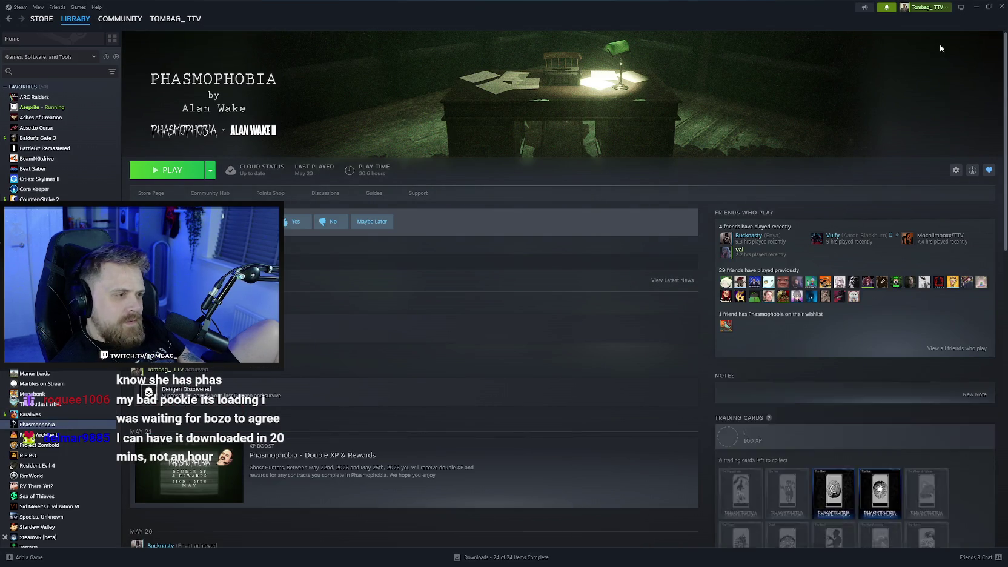
{"action": "key", "text": "alt+Tab"}
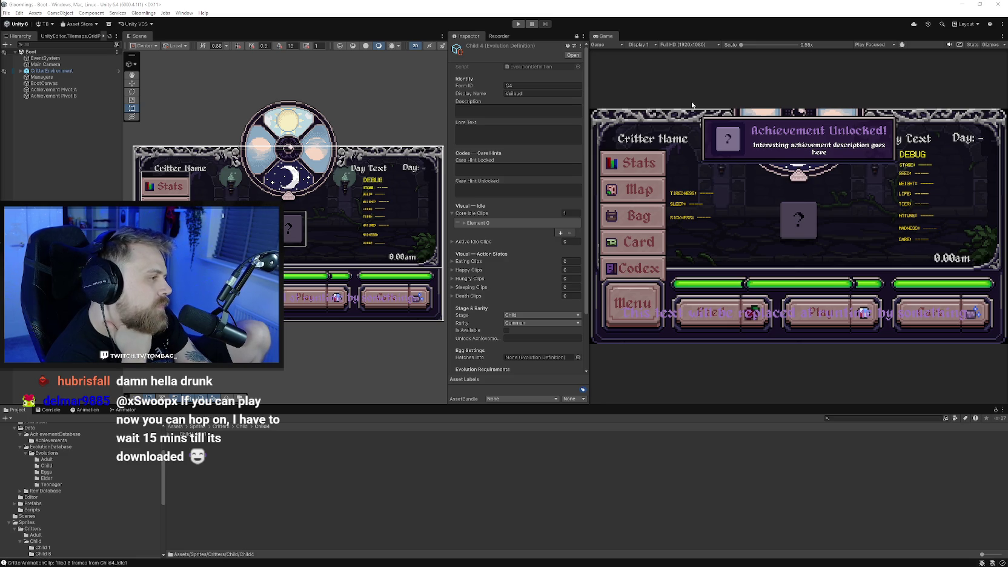
- Widen the Inspector panel and put focus in Child 4's Description field
{"action": "left_click", "coordinate": [514, 113]}
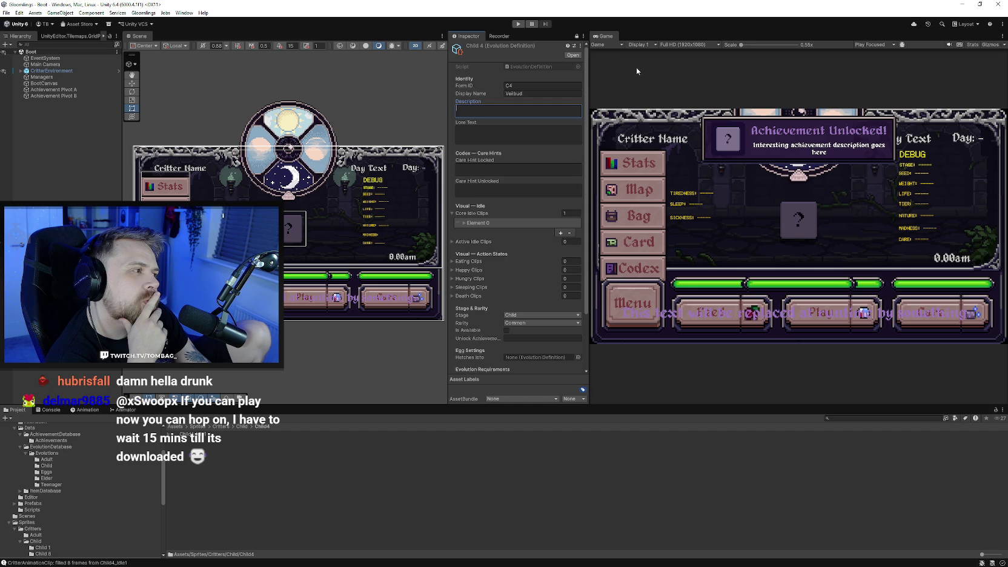
{"action": "left_click_drag", "start_coordinate": [589, 74], "coordinate": [596, 74]}
{"action": "left_click", "coordinate": [519, 111]}
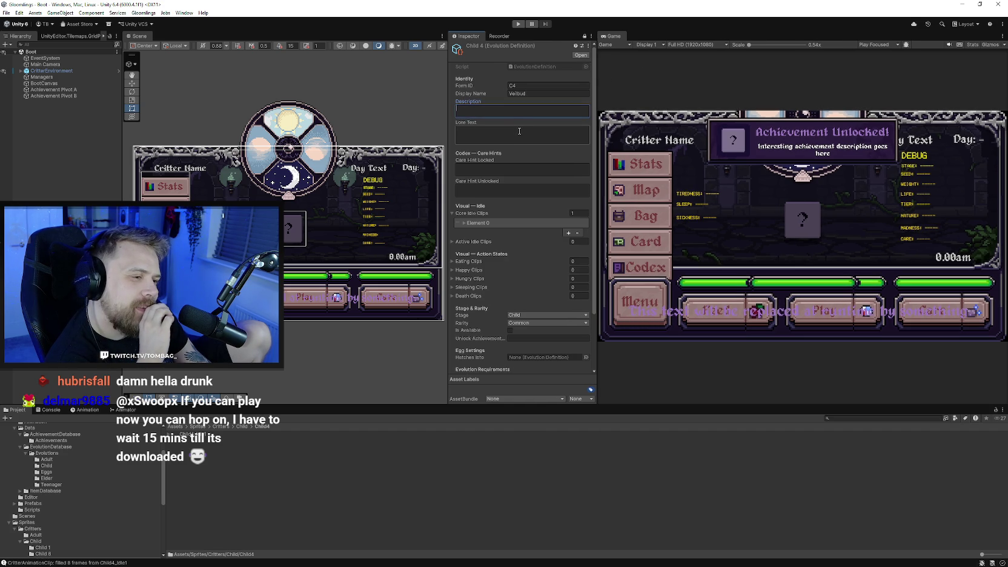
{"action": "left_click_drag", "start_coordinate": [595, 88], "coordinate": [597, 89]}
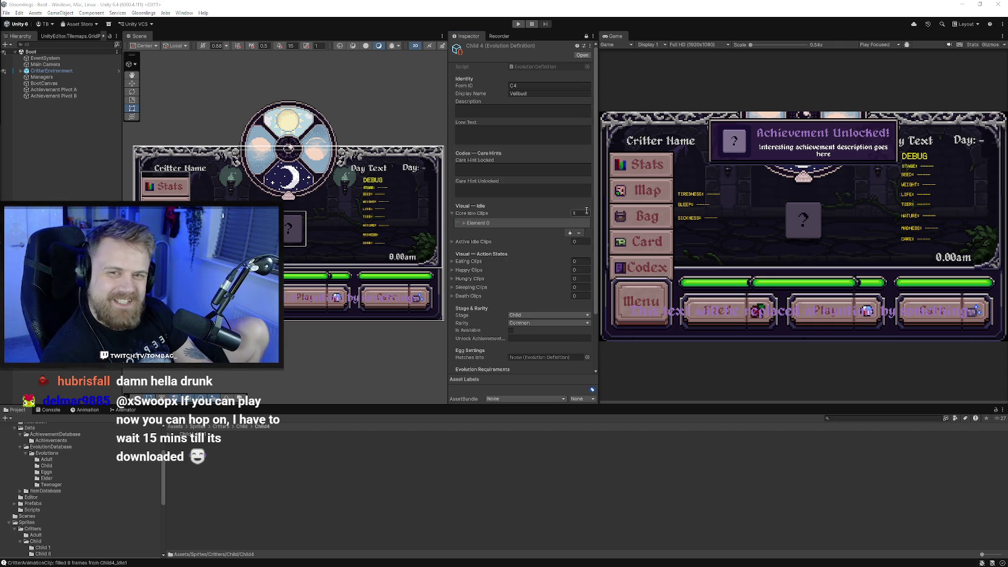
{"action": "left_click", "coordinate": [527, 110]}
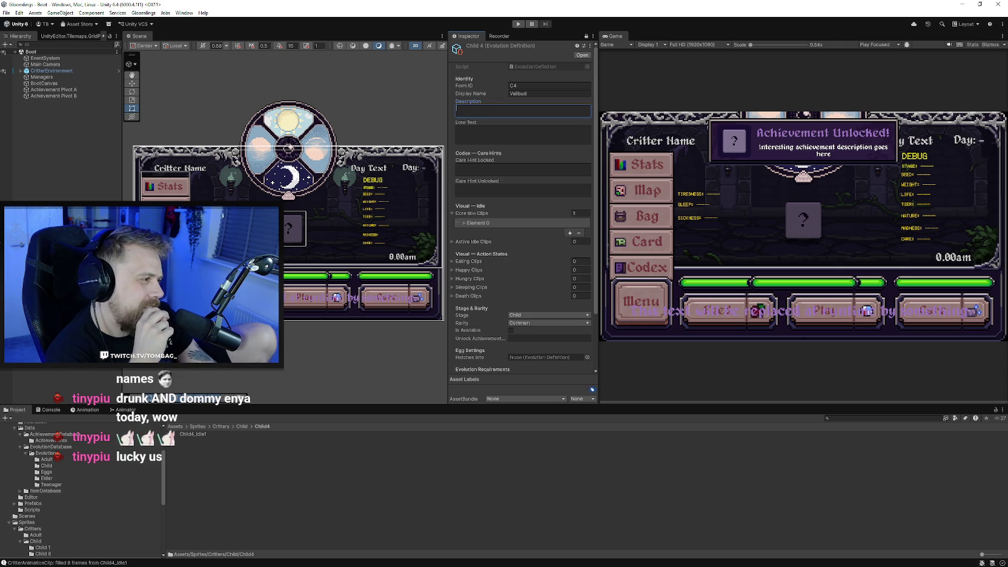
{"action": "left_click_drag", "start_coordinate": [598, 78], "coordinate": [602, 78]}
{"action": "left_click_drag", "start_coordinate": [632, 86], "coordinate": [626, 87]}
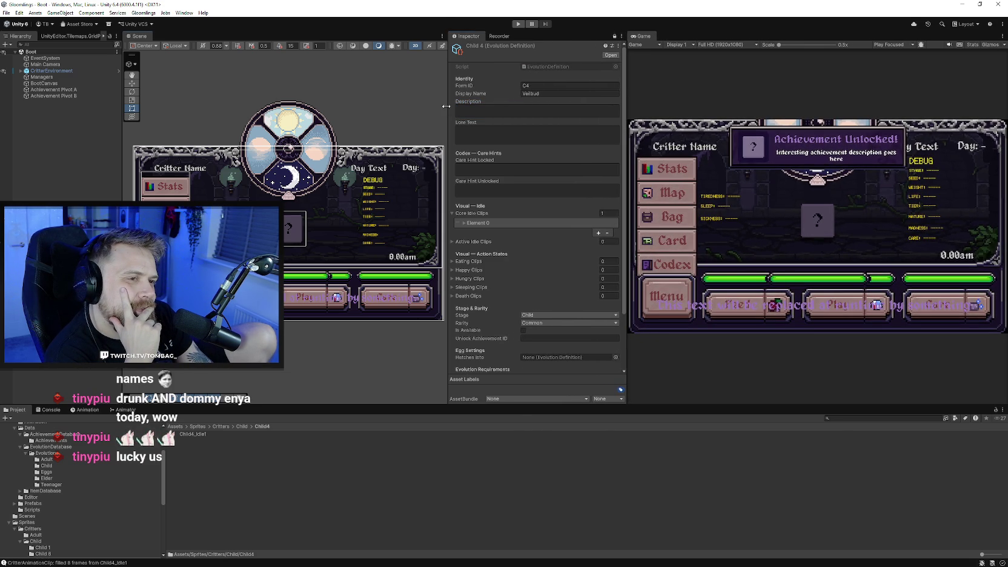
{"action": "left_click_drag", "start_coordinate": [445, 106], "coordinate": [438, 107]}
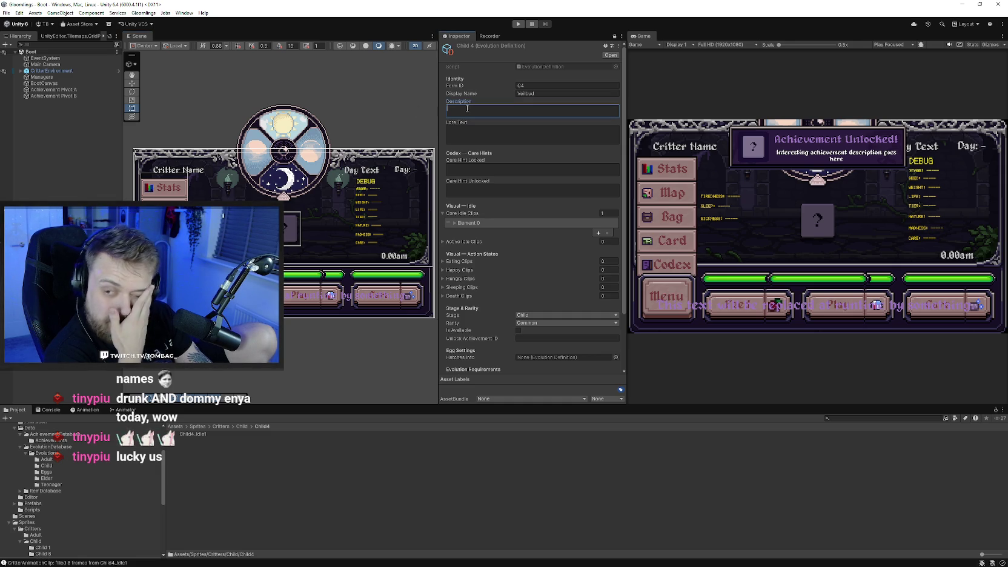
- Type the description about its pollen pacifying aggressive plantlife and commit it
{"action": "type", "text": "The "}
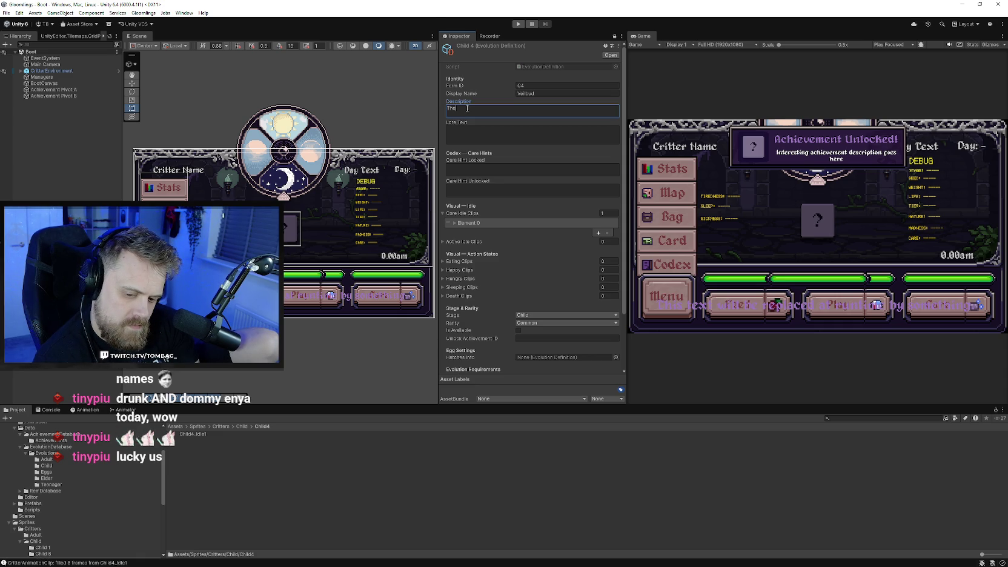
{"action": "type", "text": "pollen"}
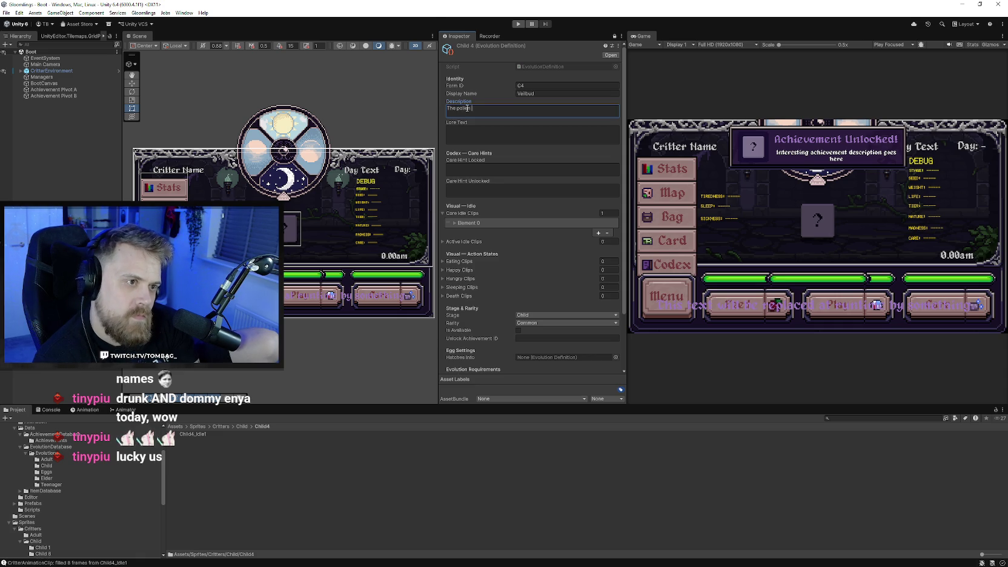
{"action": "type", "text": " that this"}
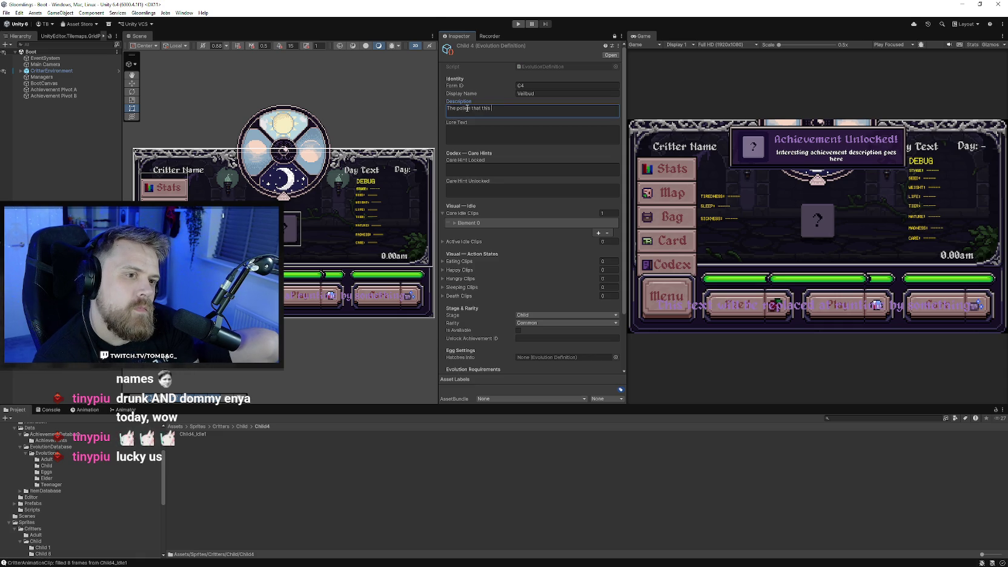
{"action": "key", "text": "BackSpace"}
{"action": "type", "text": "is emitted from"}
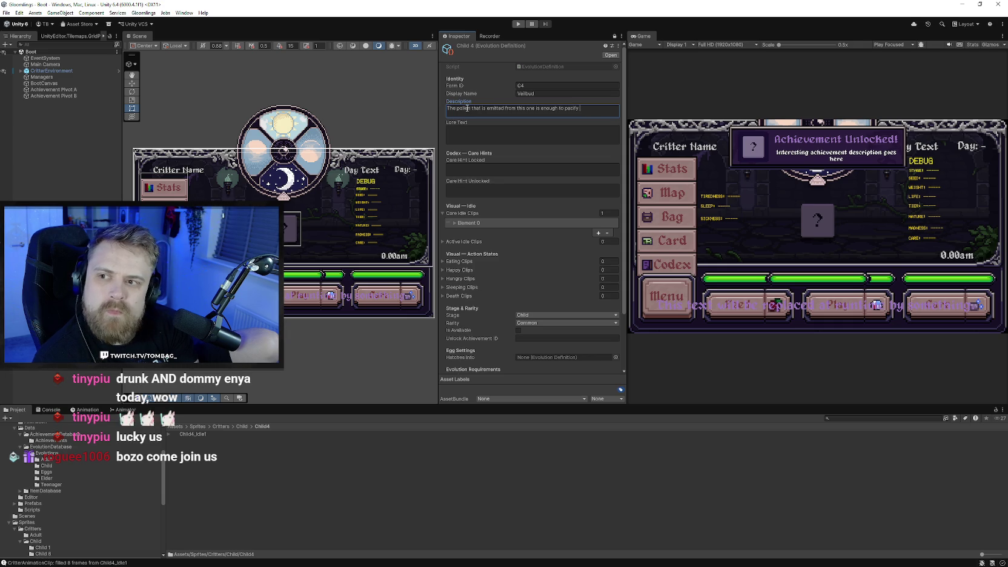
{"action": "type", "text": "ost aggressive plantlife."}
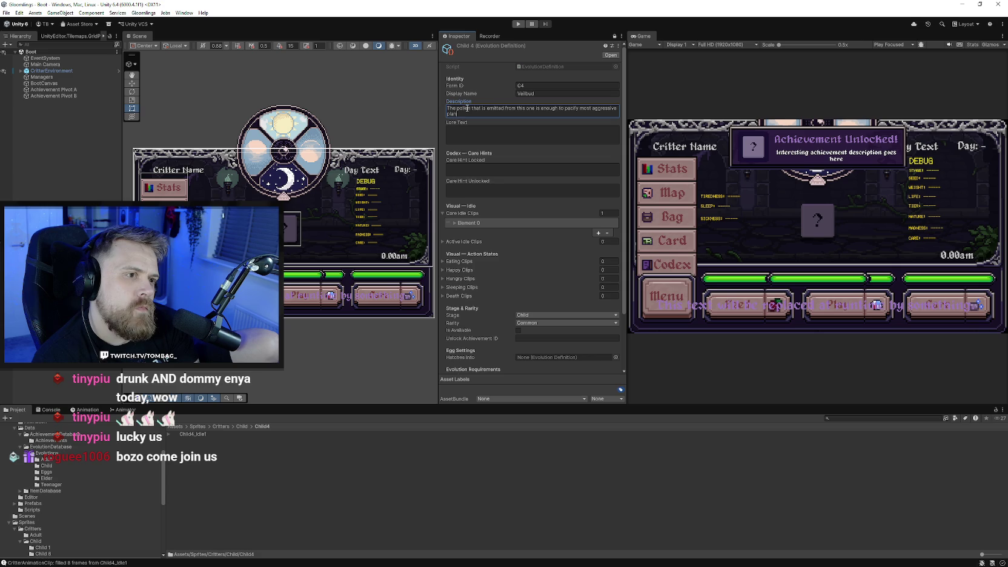
{"action": "left_click", "coordinate": [649, 83]}
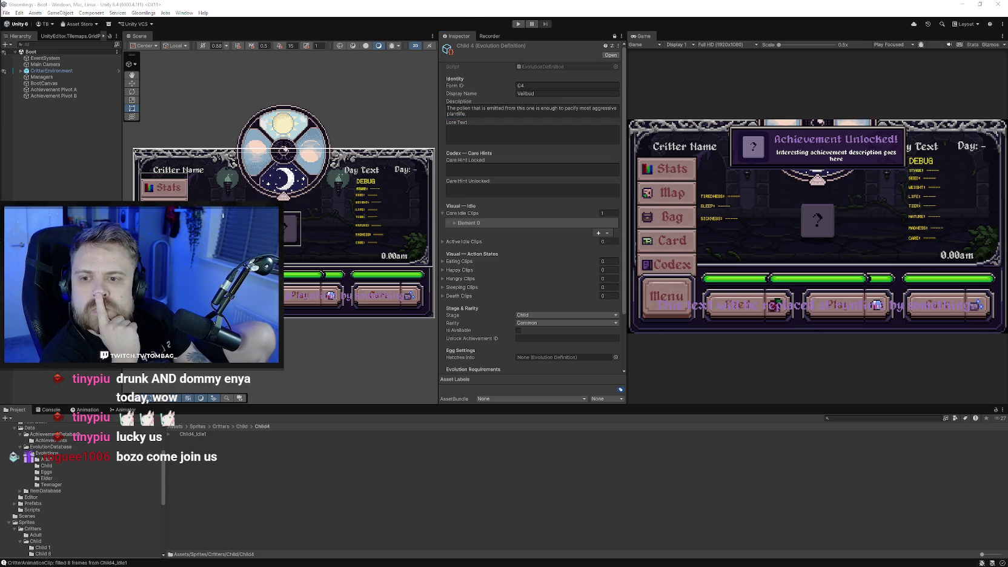
- Save the project from the File menu and close the Unity editor
{"action": "left_click", "coordinate": [6, 13]}
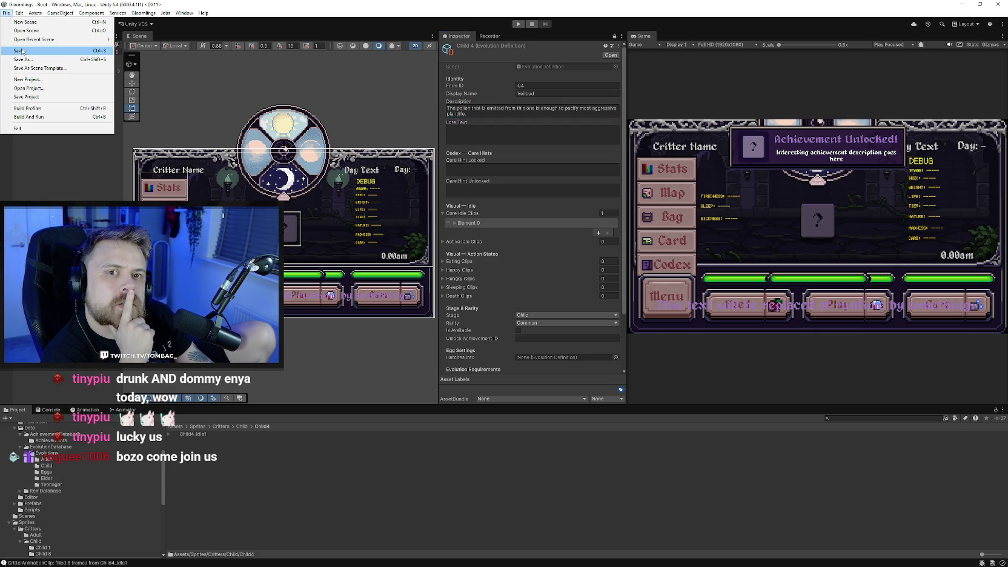
{"action": "left_click", "coordinate": [6, 13]}
{"action": "left_click", "coordinate": [36, 97]}
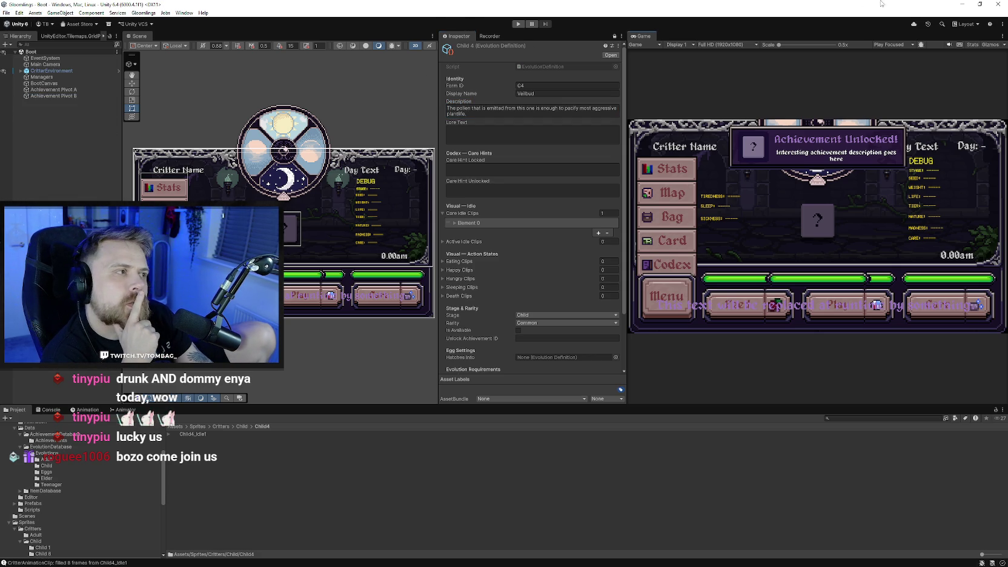
{"action": "left_click", "coordinate": [996, 4]}
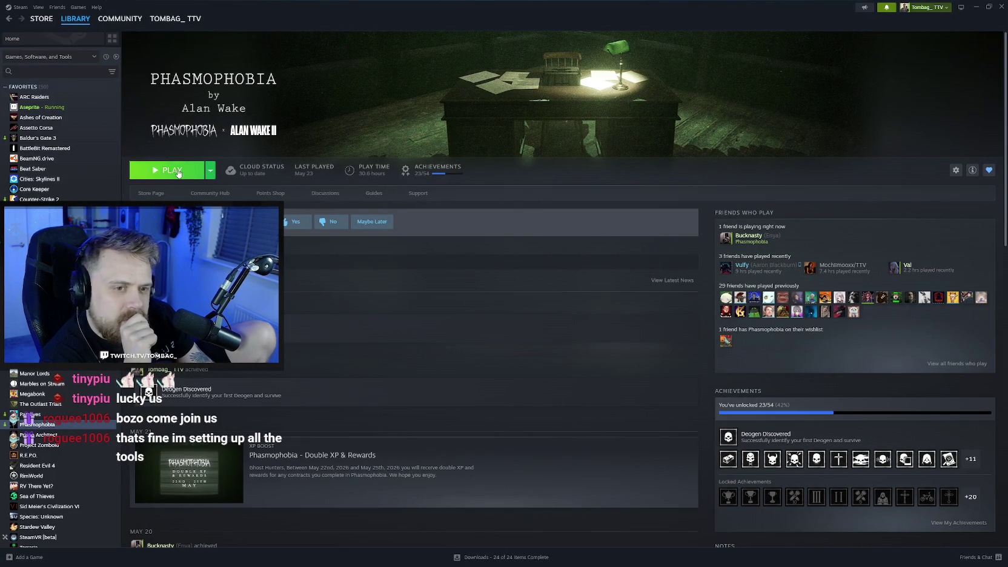
- Launch Phasmophobia with the standard 'Play Phasmophobia' option and minimize Steam
{"action": "left_click", "coordinate": [170, 170]}
{"action": "left_click", "coordinate": [459, 265]}
{"action": "left_click", "coordinate": [524, 354]}
{"action": "left_click", "coordinate": [975, 8]}
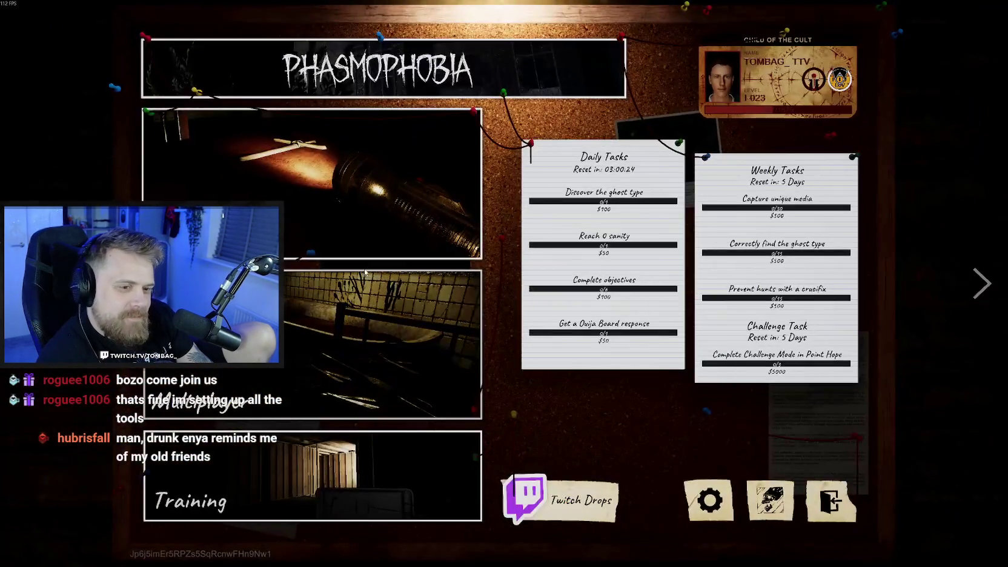
- Go into Multiplayer and choose Join Private Game to reach the EU code entry screen
{"action": "left_click", "coordinate": [353, 333]}
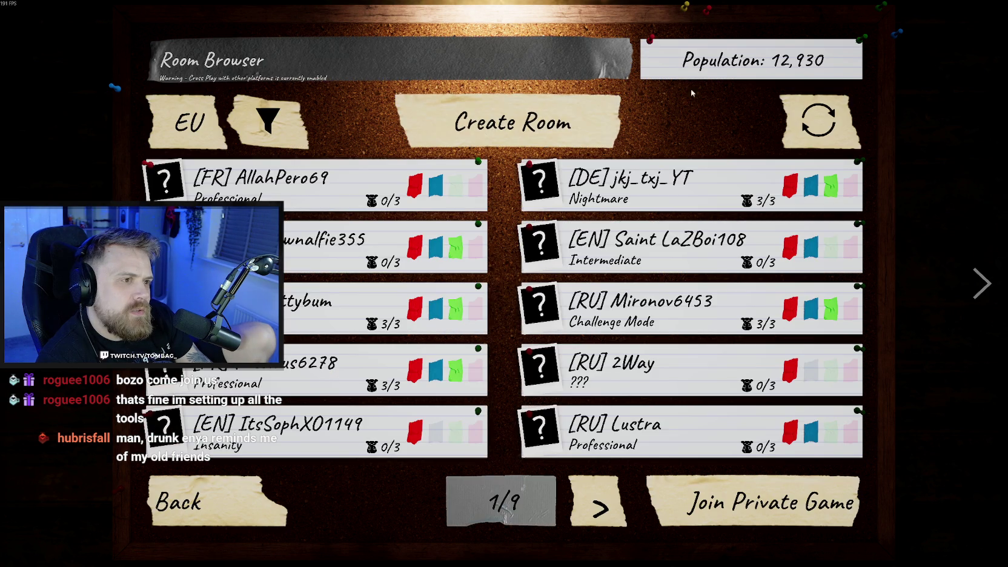
{"action": "left_click", "coordinate": [714, 501]}
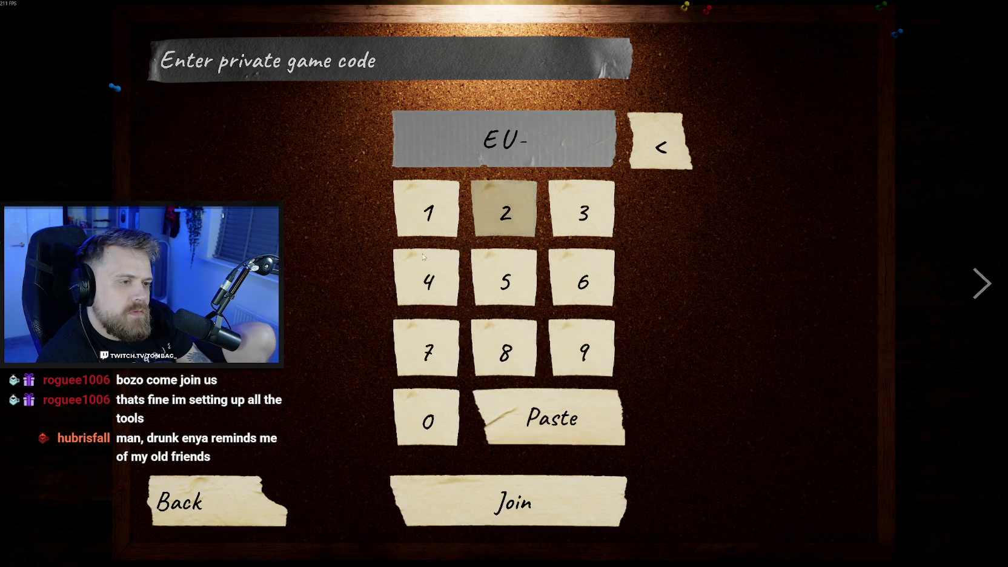
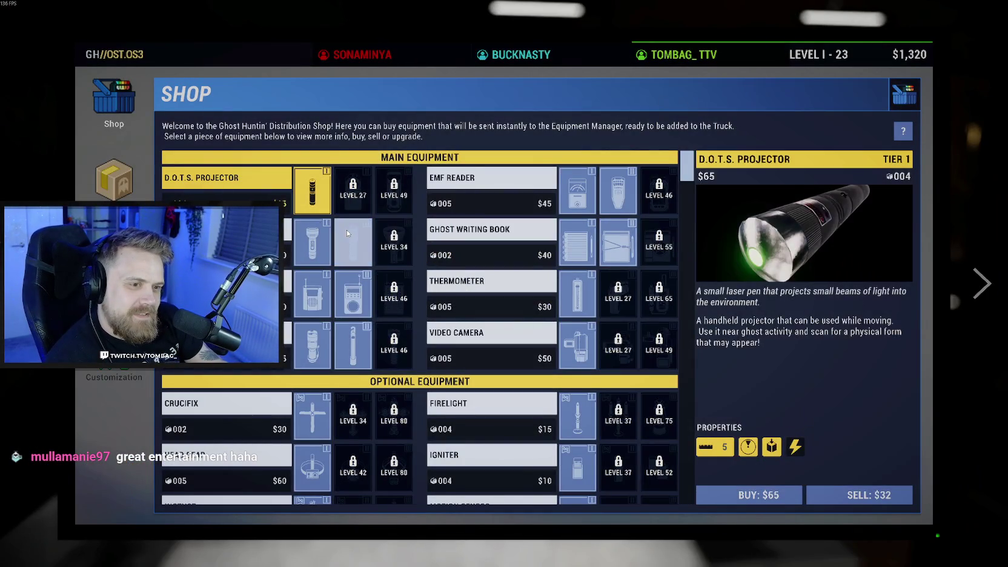
- Browse the shop's equipment details and select the Tier 2 Flashlight
{"action": "left_click", "coordinate": [353, 295]}
{"action": "left_click", "coordinate": [353, 345]}
{"action": "left_click", "coordinate": [617, 190]}
{"action": "left_click", "coordinate": [617, 242]}
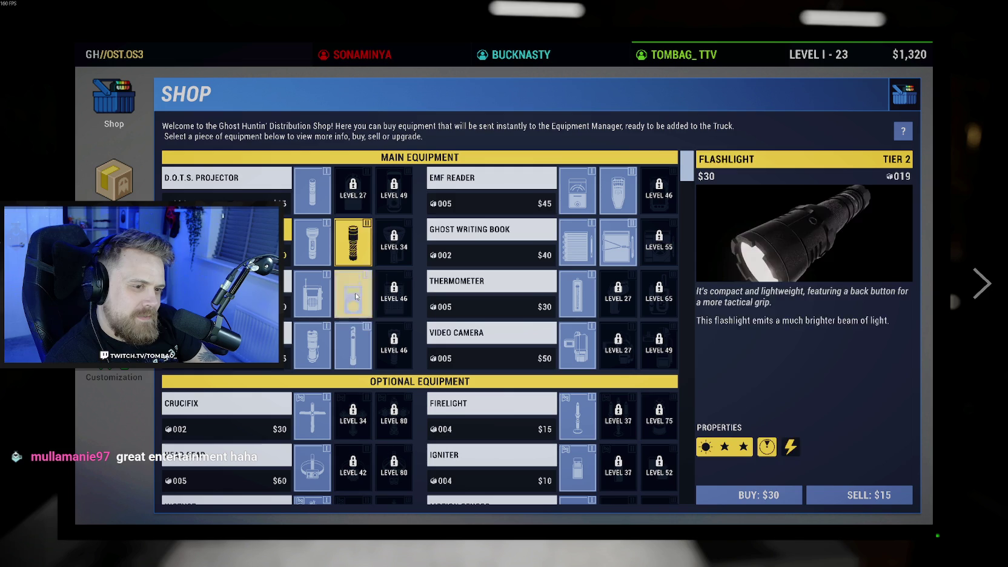
{"action": "scroll", "coordinate": [435, 380], "scroll_direction": "down", "scroll_amount": 2}
{"action": "scroll", "coordinate": [436, 380], "scroll_direction": "down", "scroll_amount": 4}
{"action": "scroll", "coordinate": [400, 303], "scroll_direction": "up", "scroll_amount": 3}
{"action": "scroll", "coordinate": [370, 242], "scroll_direction": "up", "scroll_amount": 1}
{"action": "scroll", "coordinate": [363, 226], "scroll_direction": "up", "scroll_amount": 1}
{"action": "left_click", "coordinate": [363, 225]}
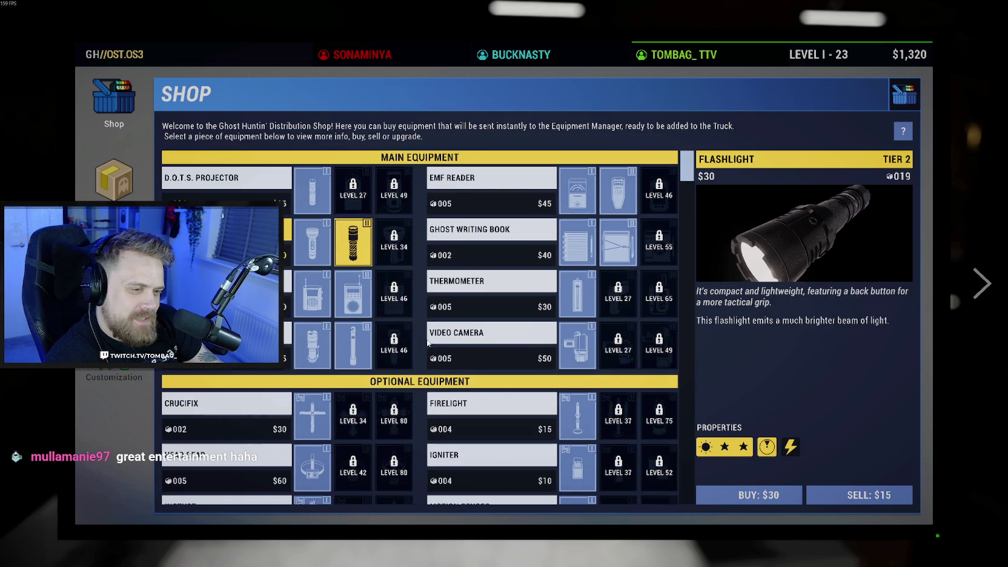
- Make the Tier 2 Ghost Writing Book active in the Equipment Manager, then leave the terminal
{"action": "left_click", "coordinate": [111, 191]}
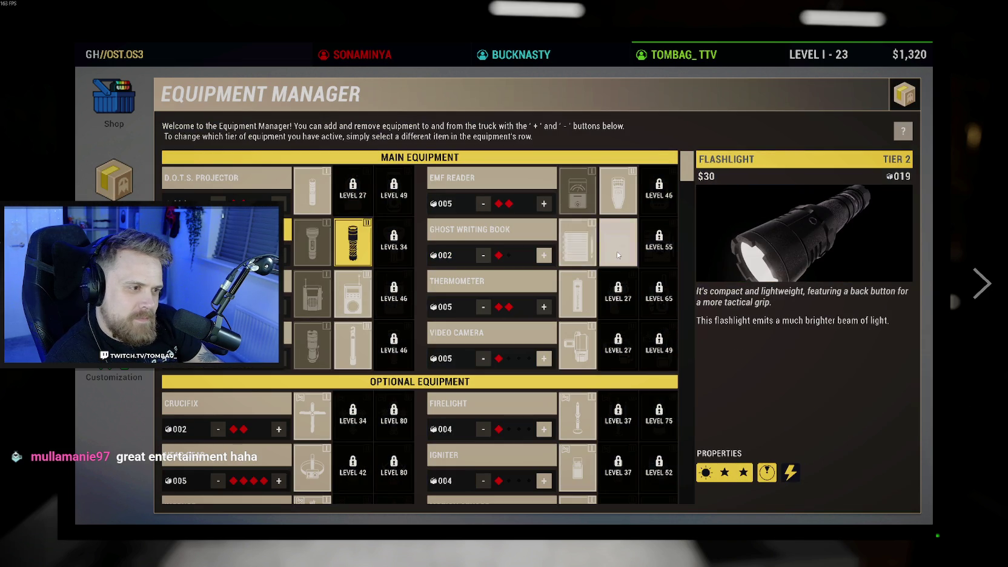
{"action": "left_click", "coordinate": [617, 255]}
{"action": "scroll", "coordinate": [406, 329], "scroll_direction": "down", "scroll_amount": 1}
{"action": "scroll", "coordinate": [406, 329], "scroll_direction": "down", "scroll_amount": 2}
{"action": "scroll", "coordinate": [406, 329], "scroll_direction": "down", "scroll_amount": 2}
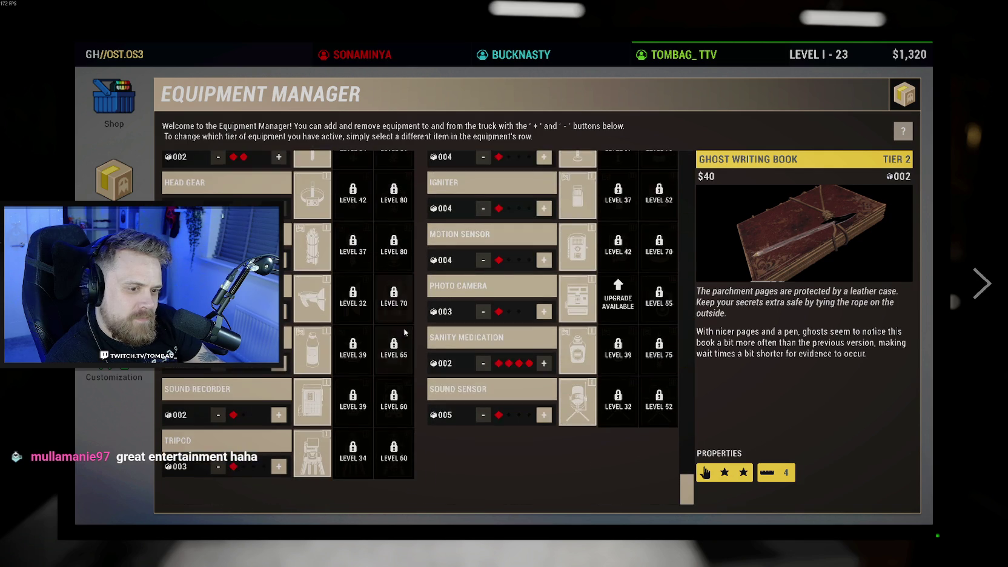
{"action": "key", "text": "Escape"}
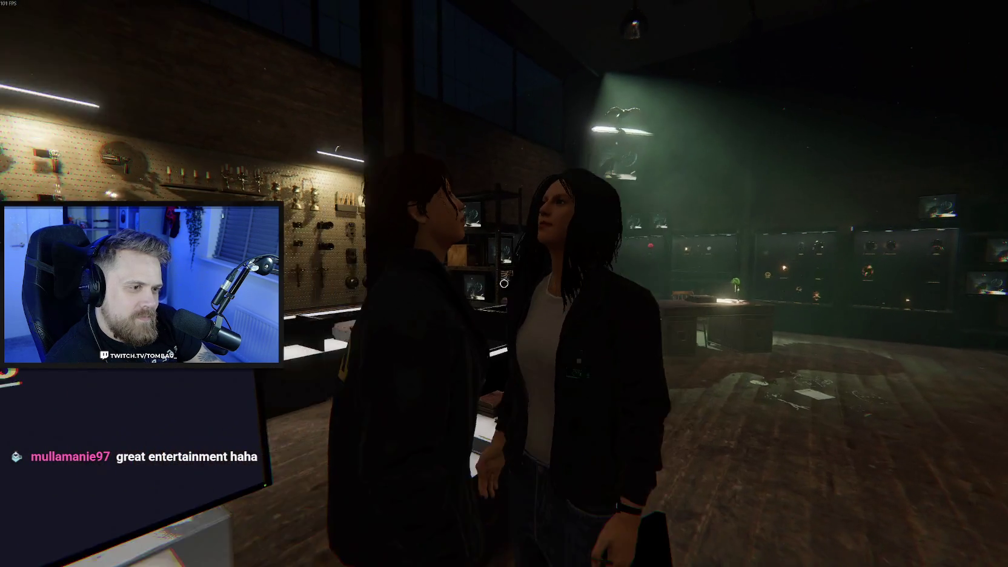
- Move back across the lobby, then forward toward the contract corkboard
{"action": "key", "text": "s"}
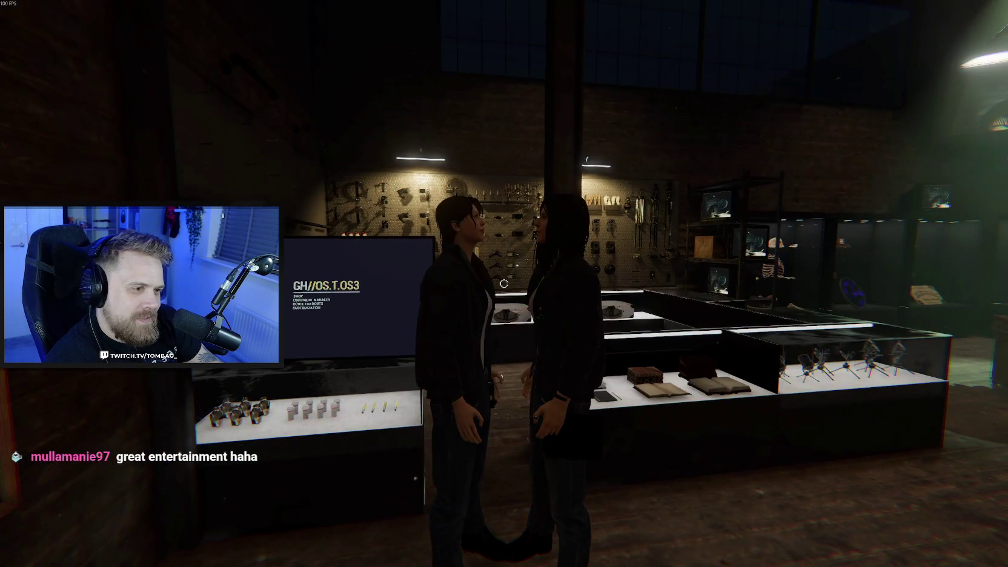
{"action": "key", "text": "s"}
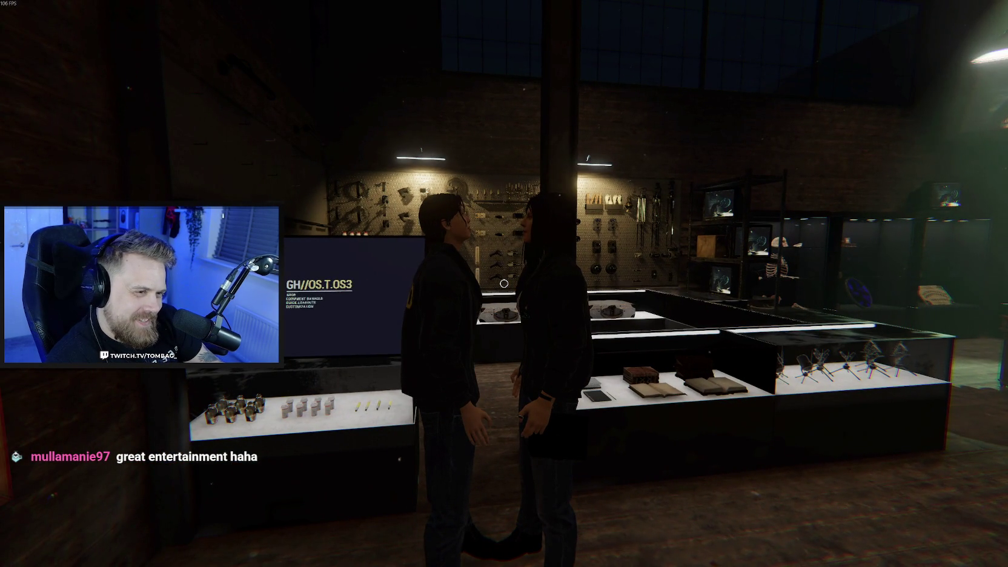
{"action": "key", "text": "w"}
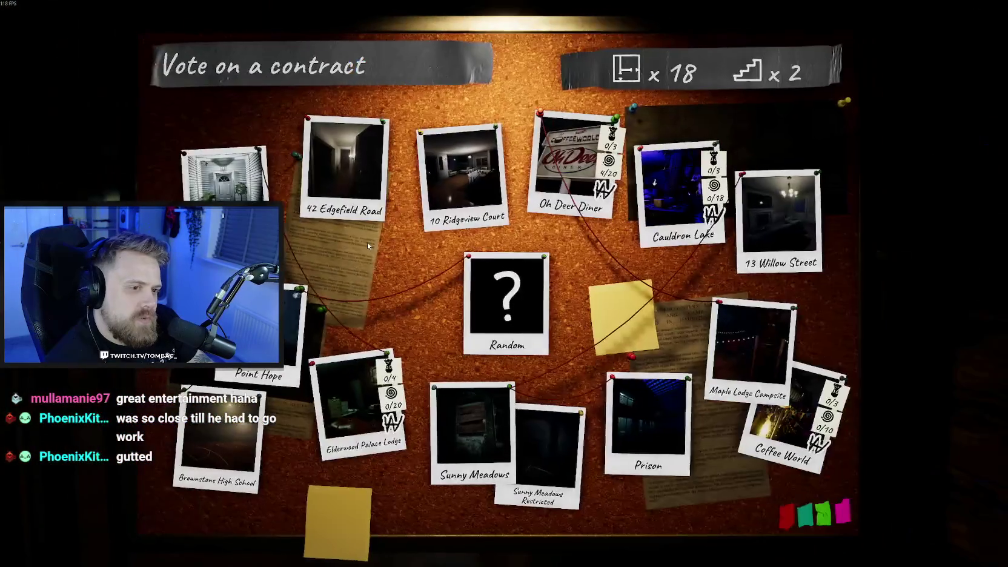
- Back out of the contract board with 6 Tanglewood Drive selected
{"action": "key", "text": "Escape"}
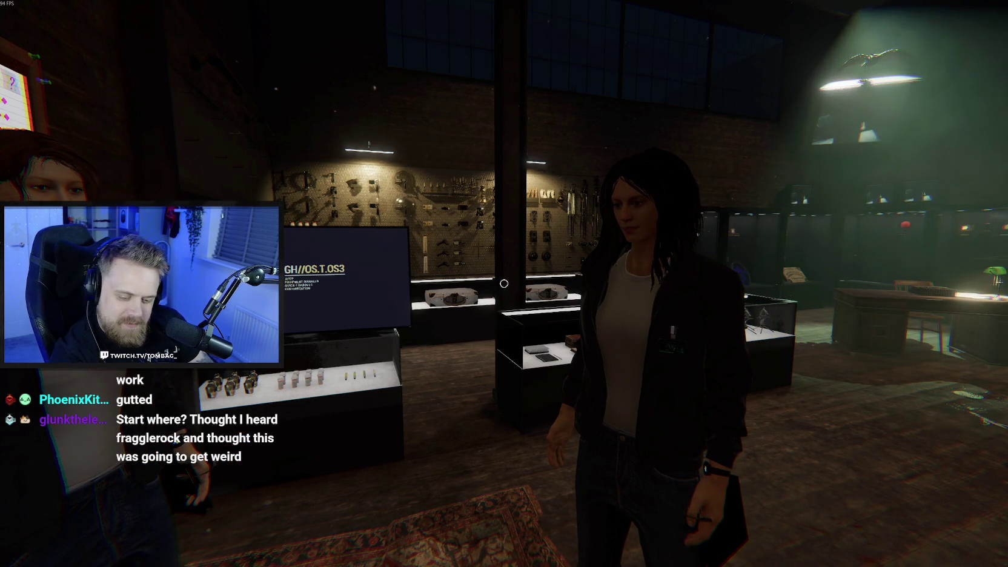
- Walk forward to the lobby corkboard to view the 6 Tanglewood Drive truck list
{"action": "key", "text": "w"}
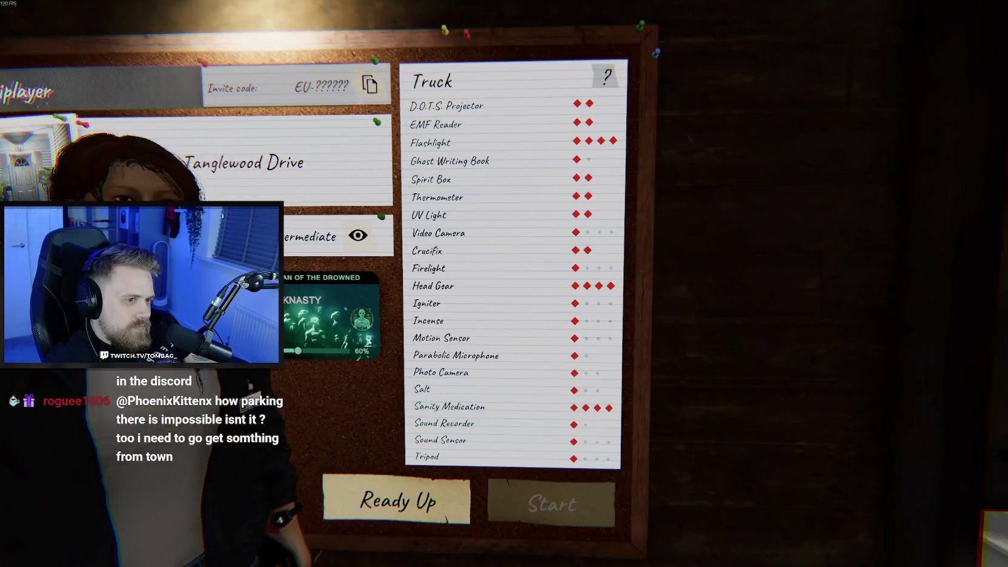
{"action": "key", "text": "e"}
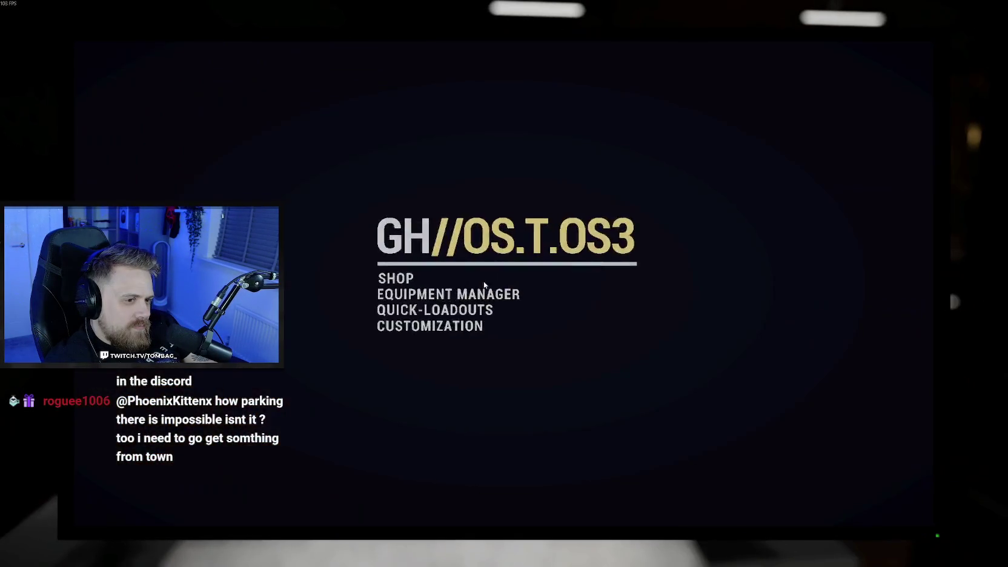
{"action": "left_click", "coordinate": [447, 292]}
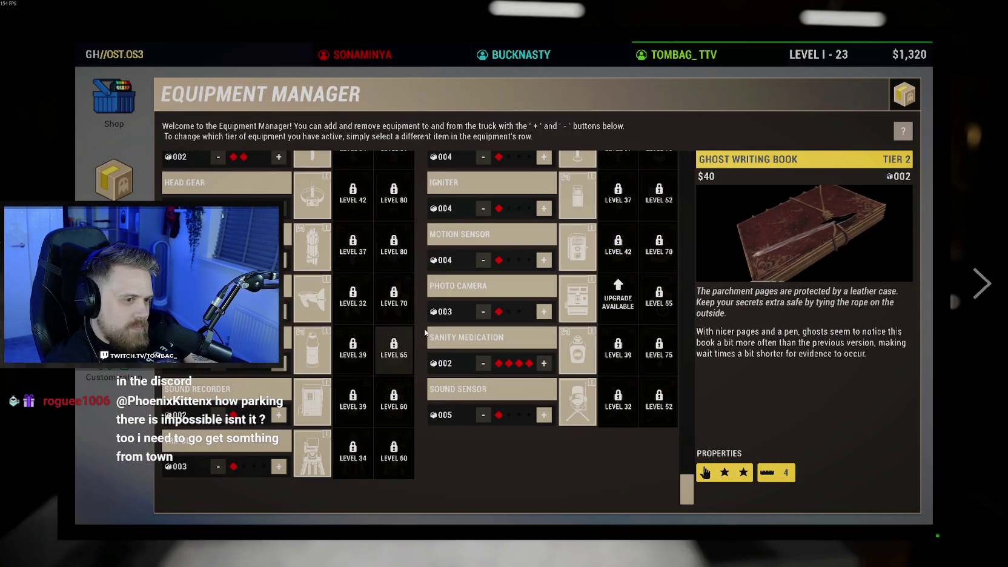
{"action": "key", "text": "Escape"}
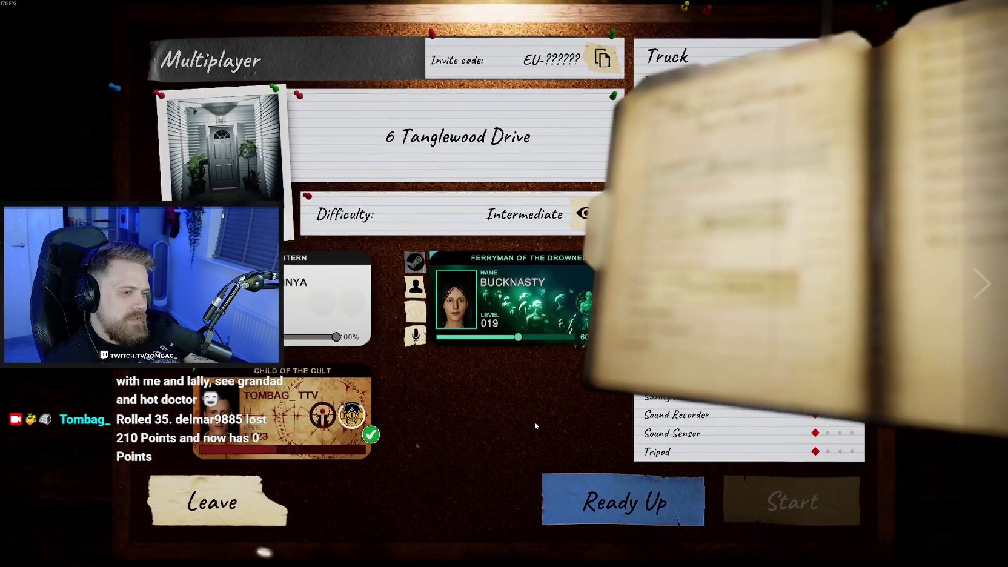
- Ready up on the lobby board and step back from it
{"action": "key", "text": "Escape"}
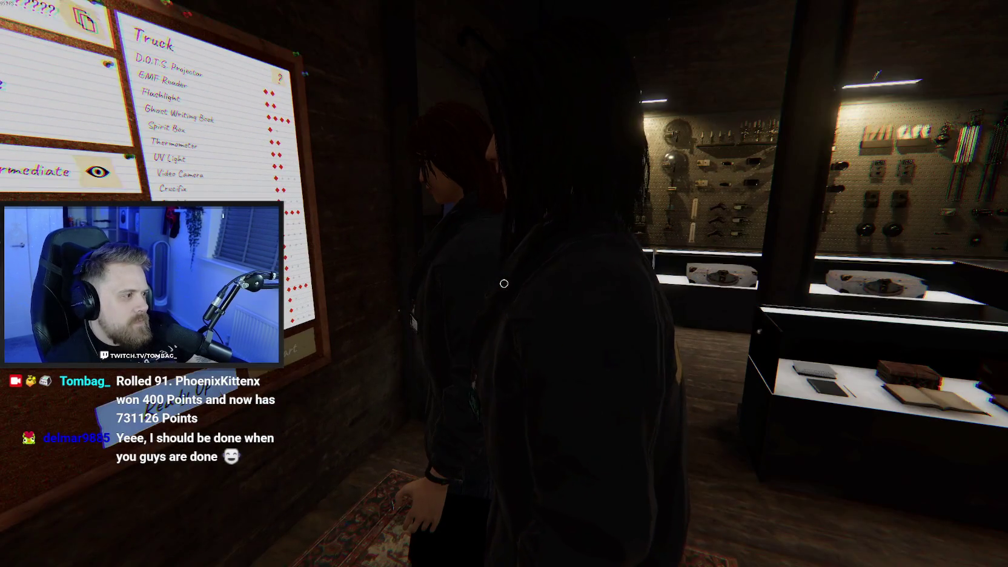
{"action": "key", "text": "Escape"}
{"action": "key", "text": "Escape"}
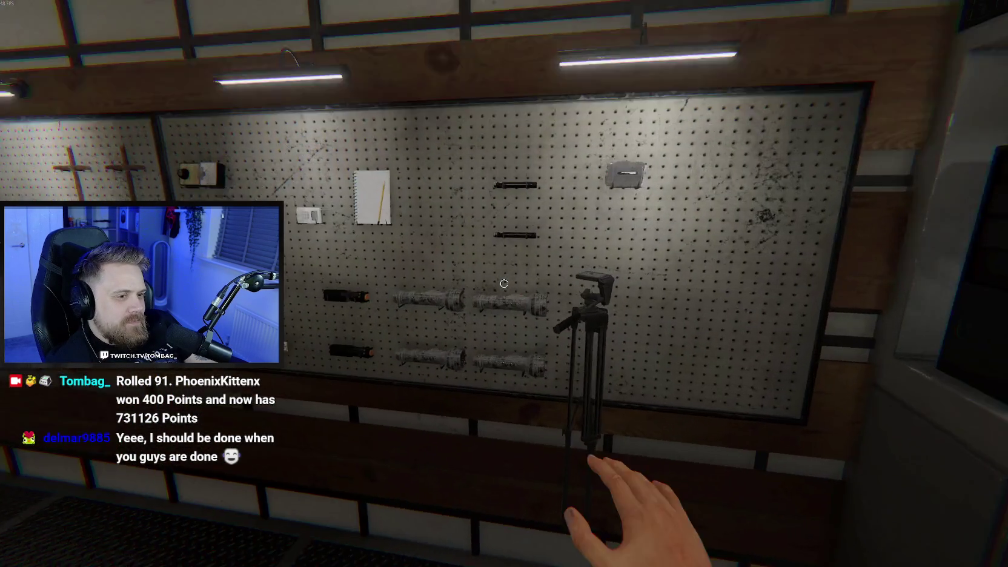
- Grab a flashlight from the truck pegboard and pick up the tripod video camera
{"action": "key", "text": "s"}
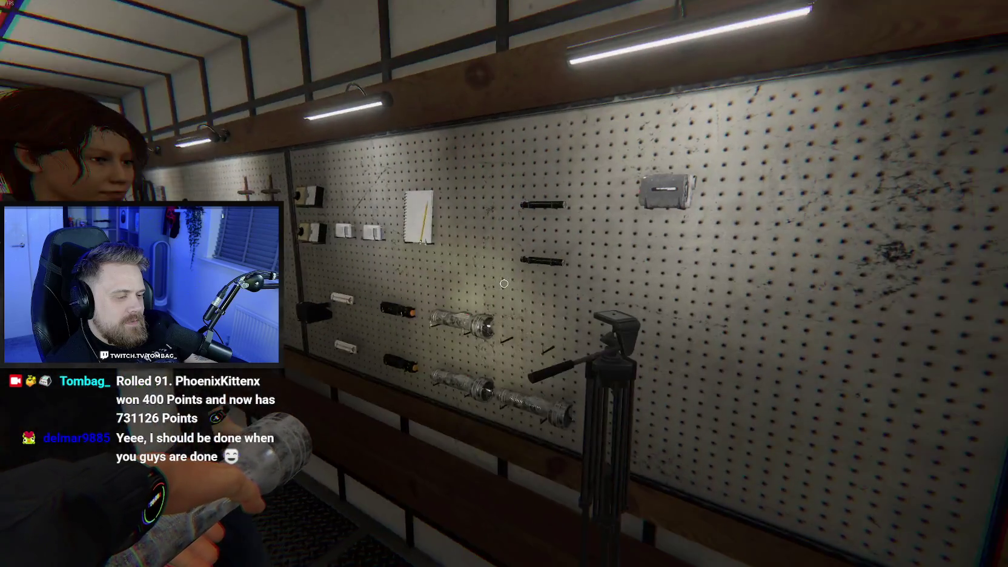
{"action": "key", "text": "w"}
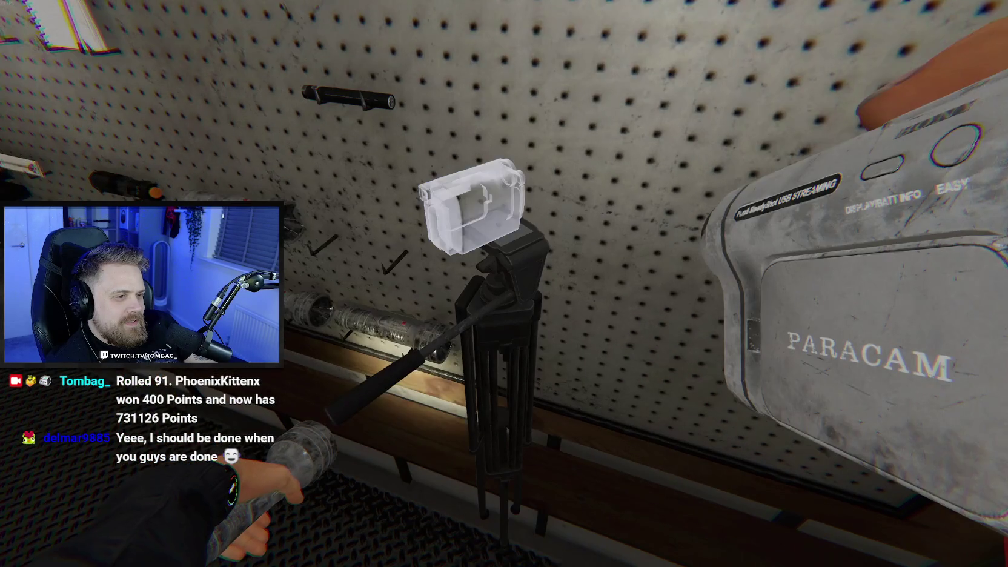
{"action": "key", "text": "s"}
{"action": "left_click", "coordinate": [504, 284]}
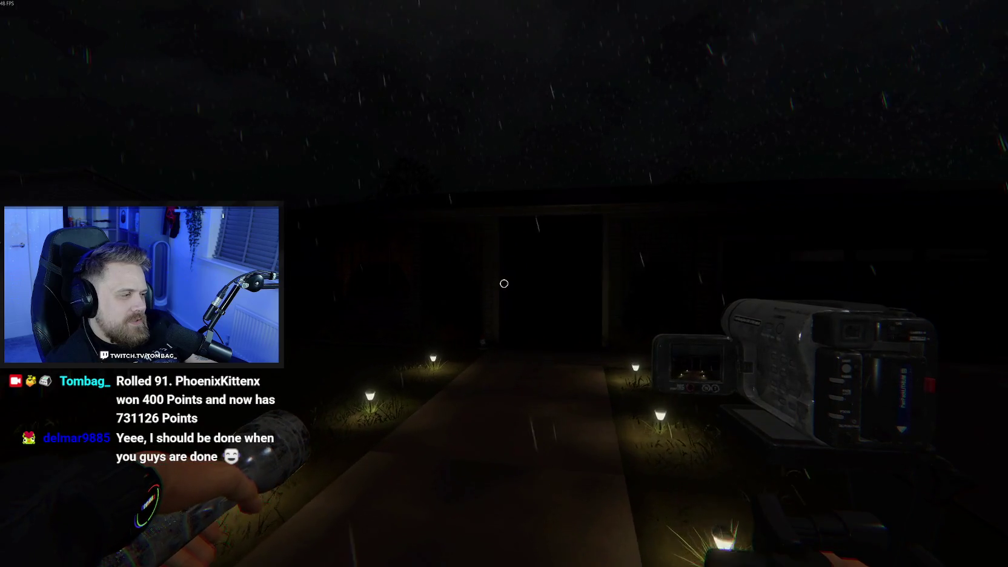
- Walk up the garden path onto the porch of 6 Tanglewood Drive
{"action": "key", "text": "w"}
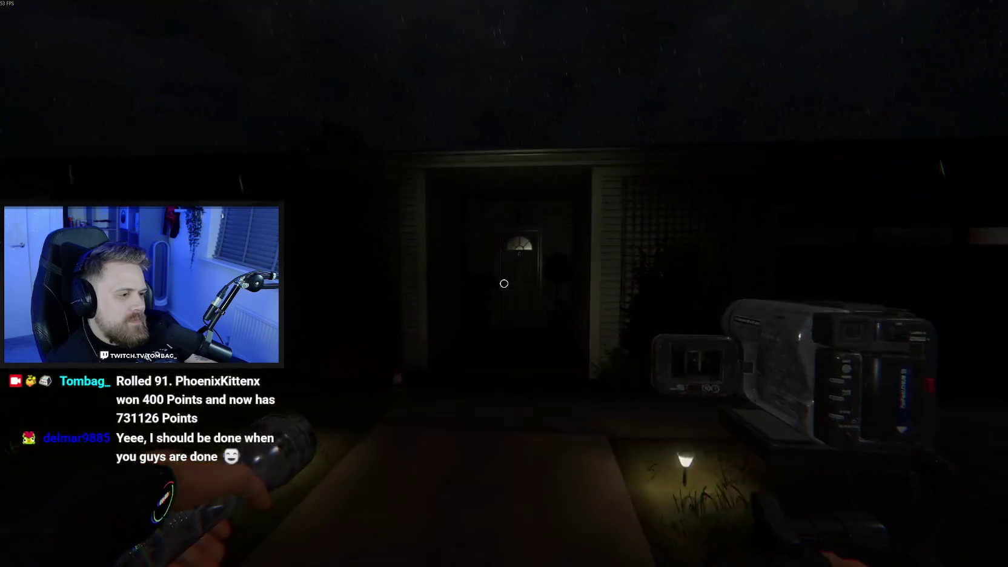
{"action": "key", "text": "w"}
{"action": "key", "text": "w"}
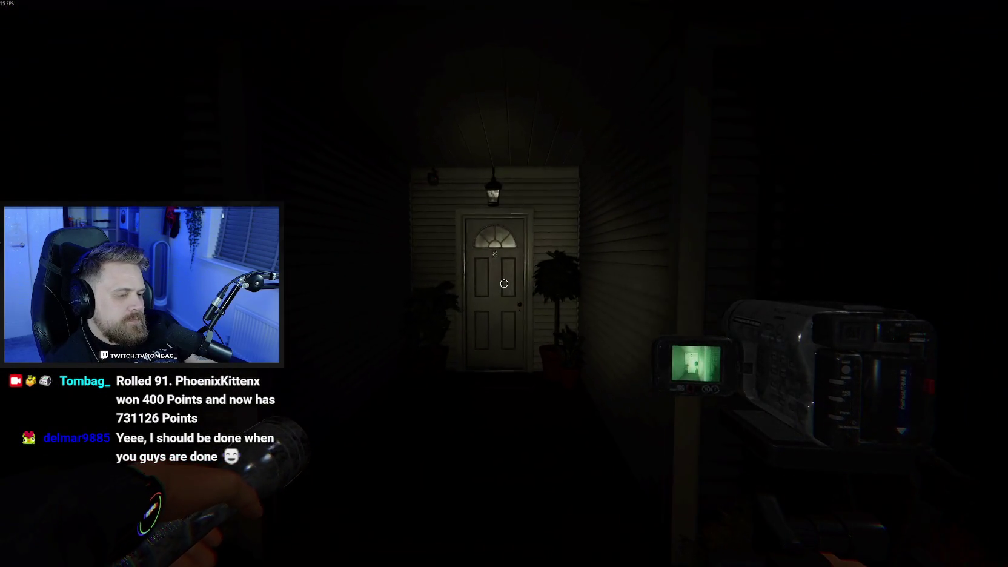
{"action": "key", "text": "w"}
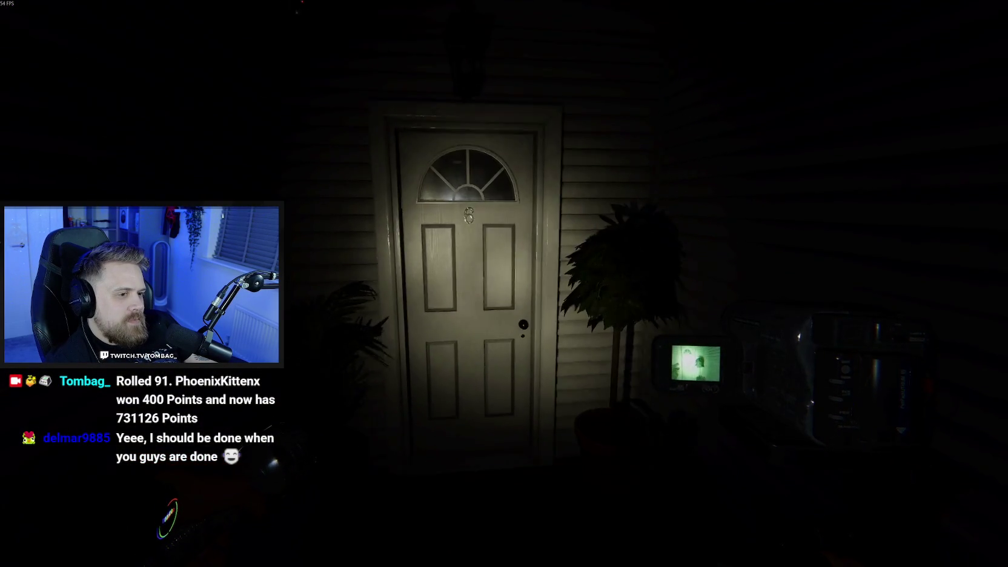
- Open the front door and walk into the dark hallway toward the dining area
{"action": "key", "text": "w"}
{"action": "left_click", "coordinate": [503, 283]}
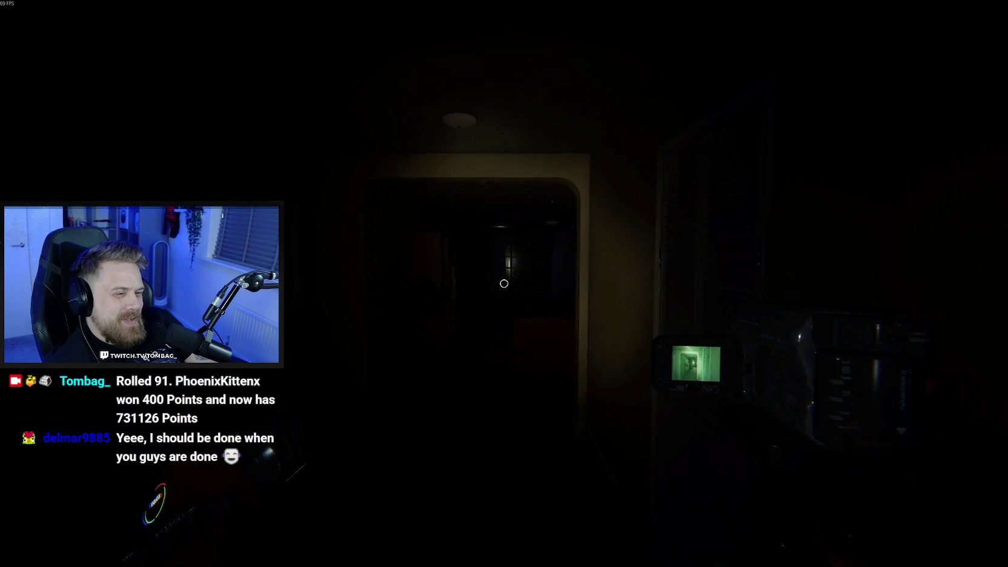
{"action": "key", "text": "w"}
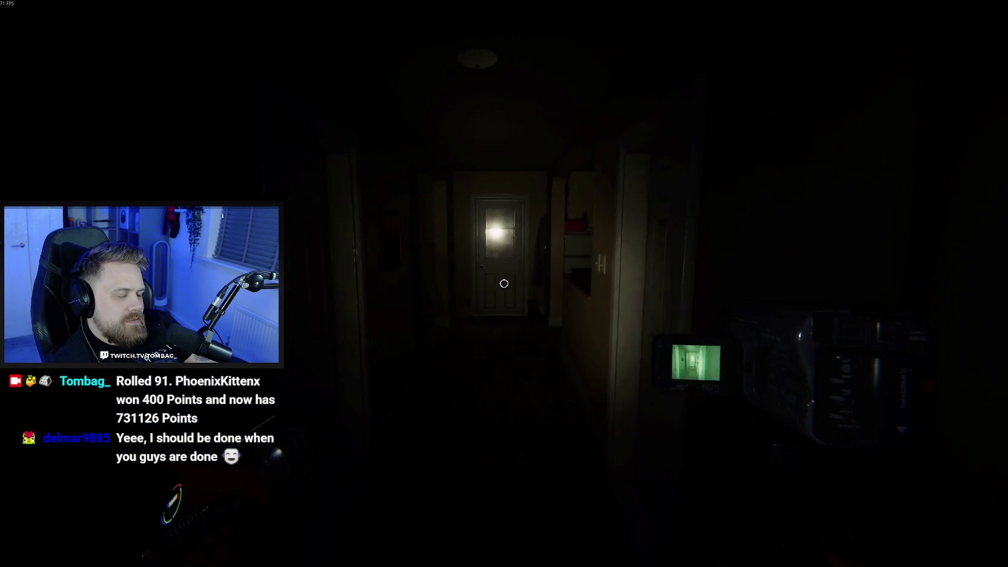
{"action": "key", "text": "w"}
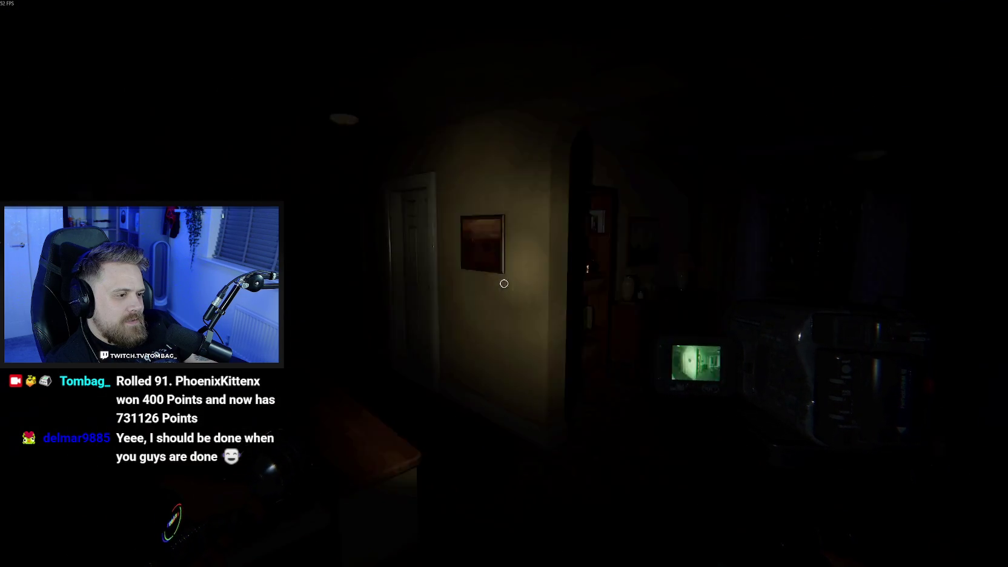
- Swing open the panelled garage door and walk through into the bedroom
{"action": "key", "text": "w"}
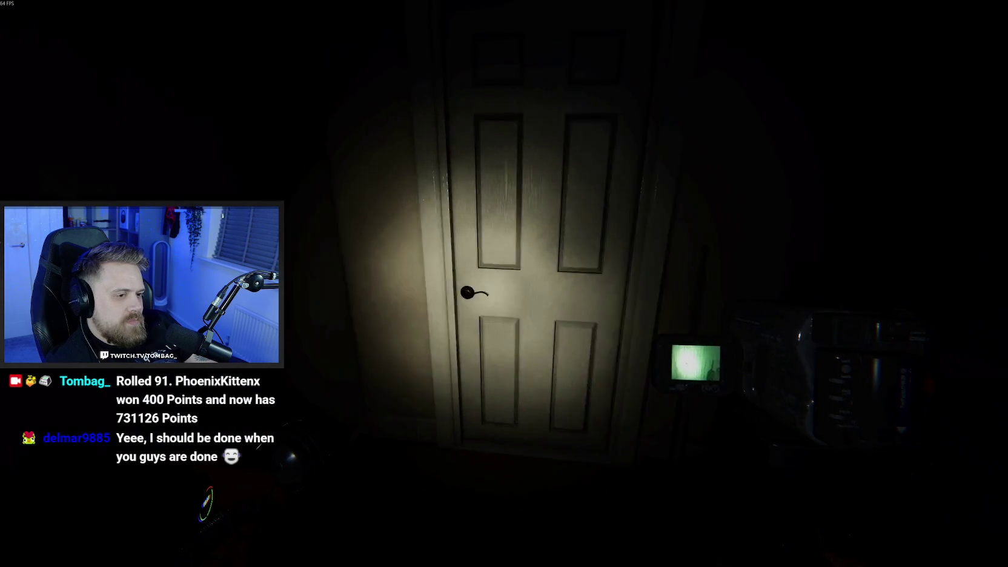
{"action": "left_click_drag", "start_coordinate": [504, 283], "coordinate": [504, 284]}
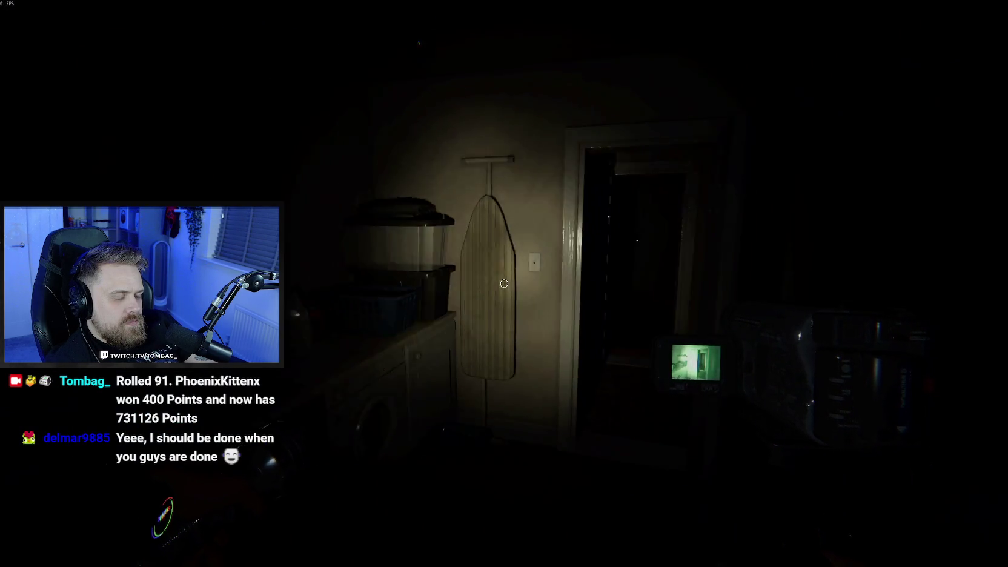
{"action": "key", "text": "w"}
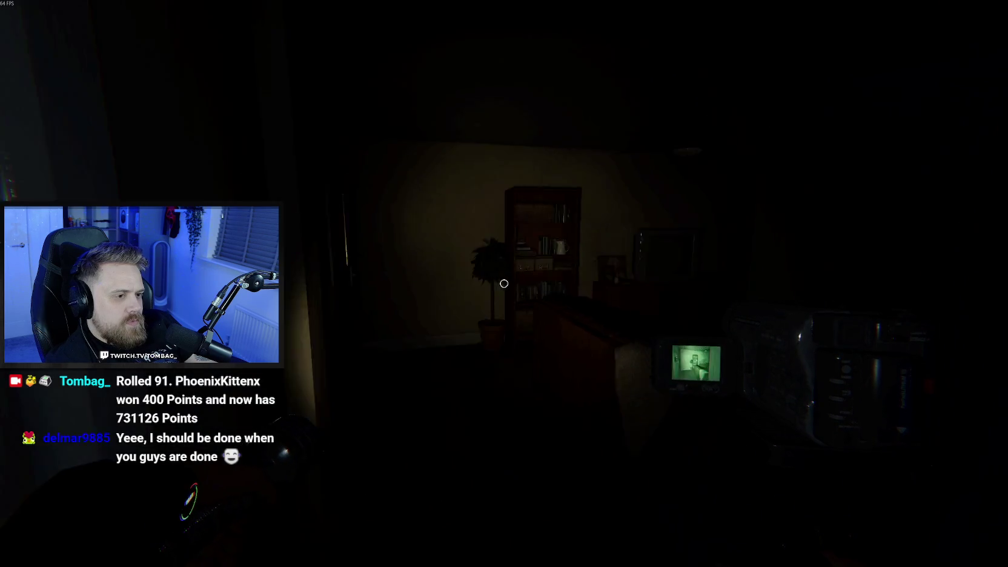
{"action": "key", "text": "w"}
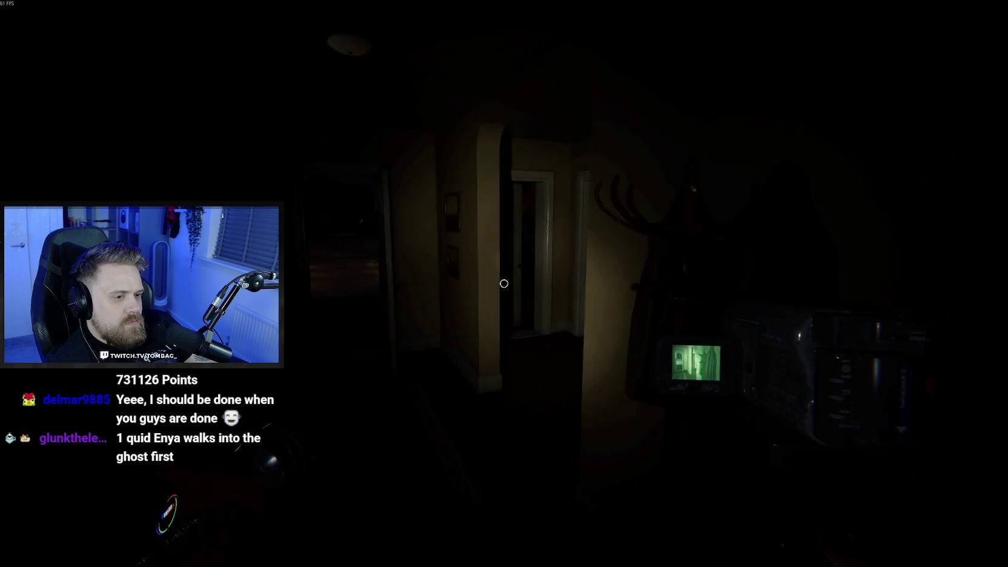
{"action": "key", "text": "w"}
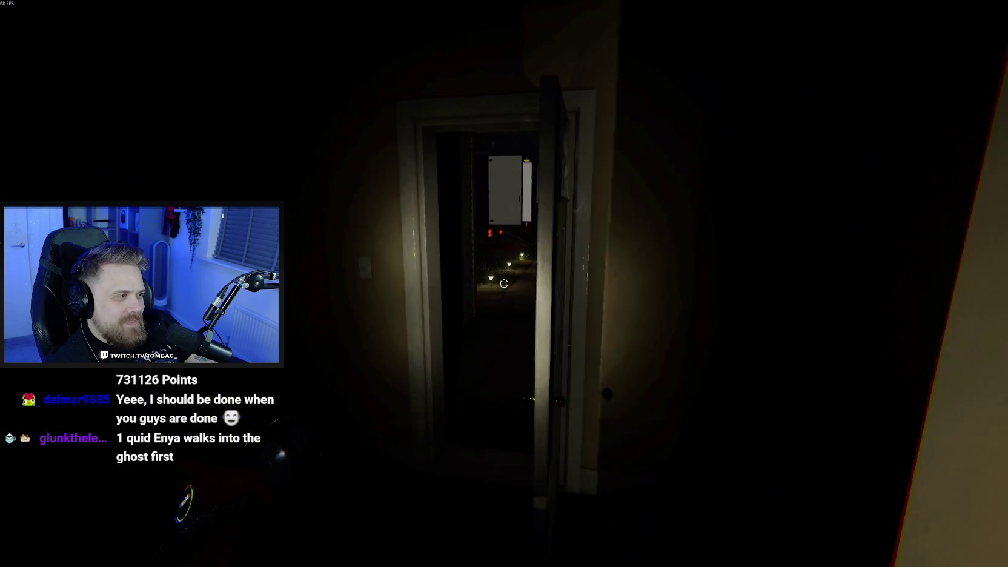
- Walk up the ramp into the van and look over the Total Activity screen
{"action": "key", "text": "w"}
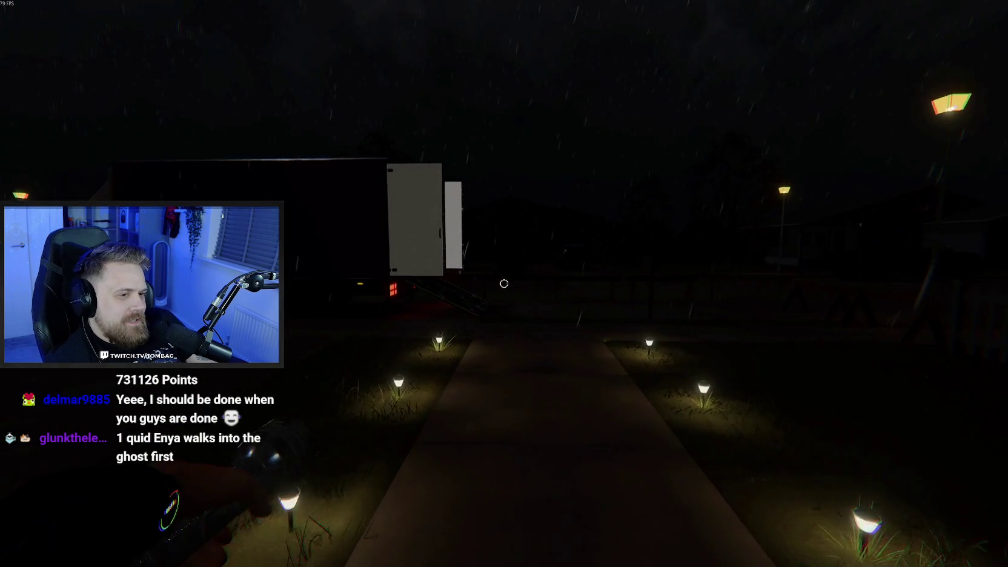
{"action": "key", "text": "w"}
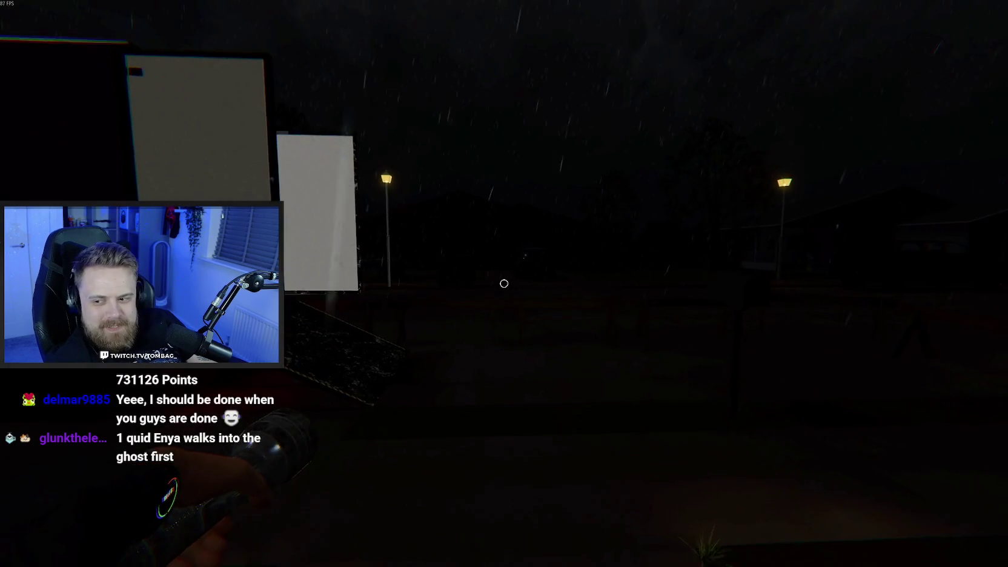
{"action": "key", "text": "w"}
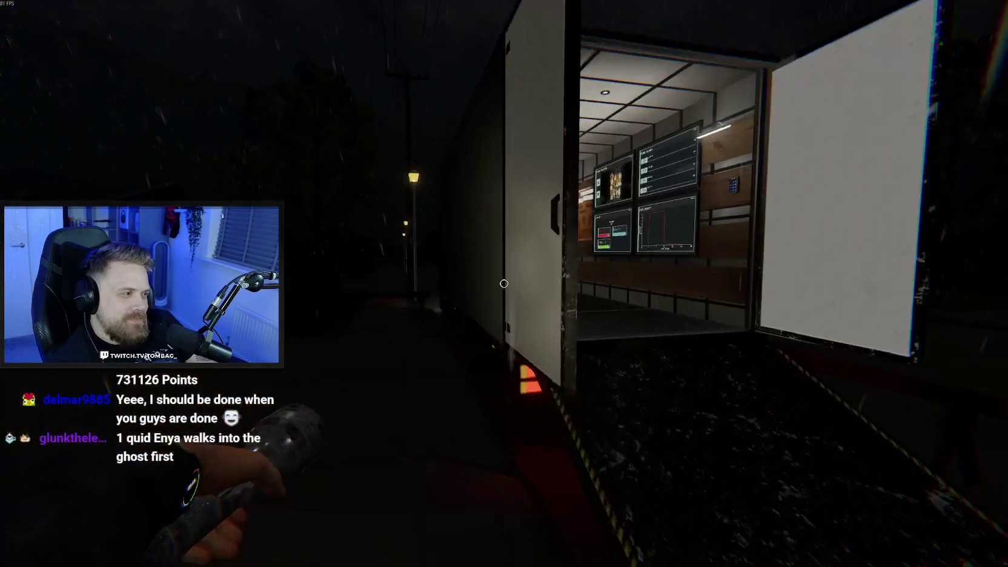
{"action": "key", "text": "w"}
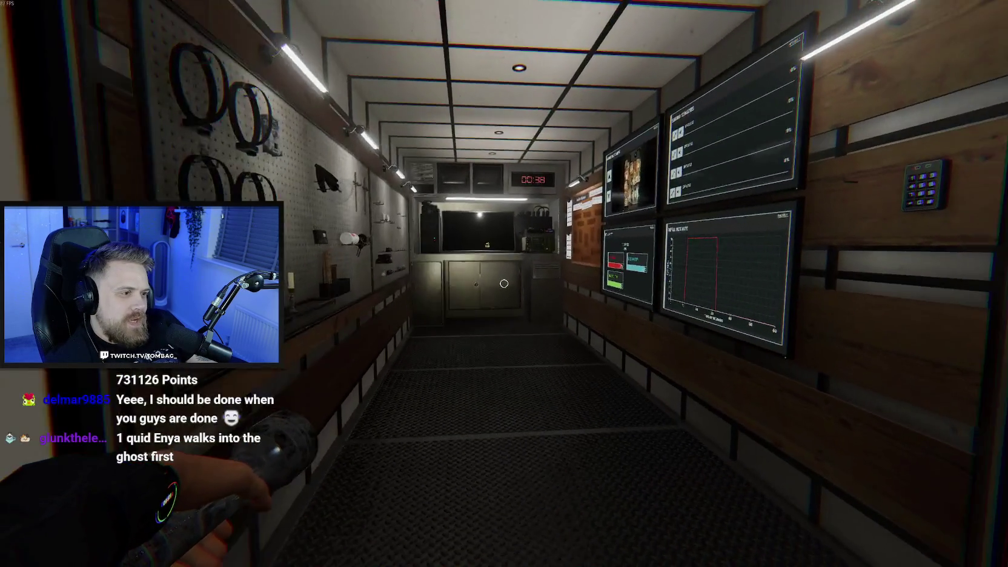
{"action": "key", "text": "w"}
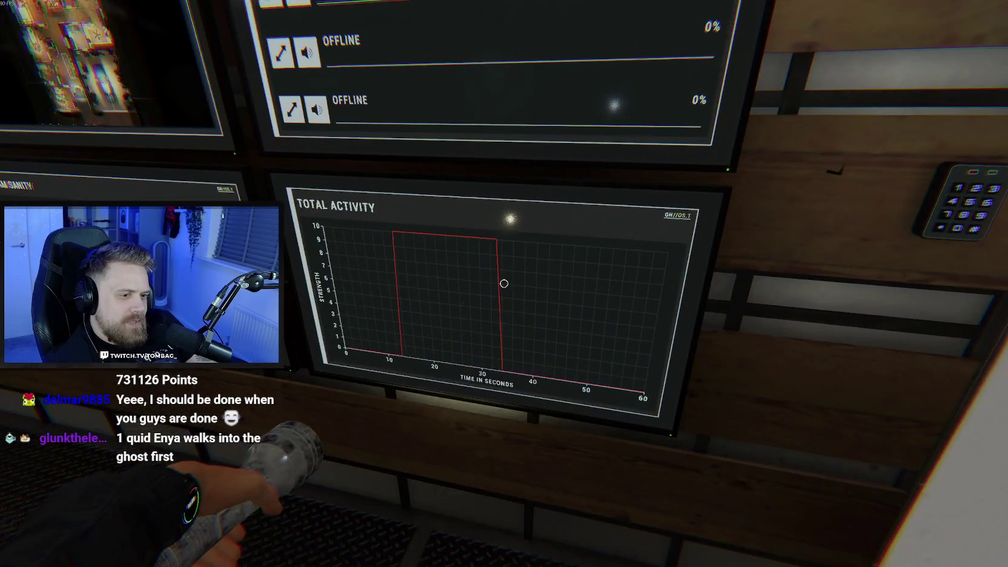
{"action": "key", "text": "s"}
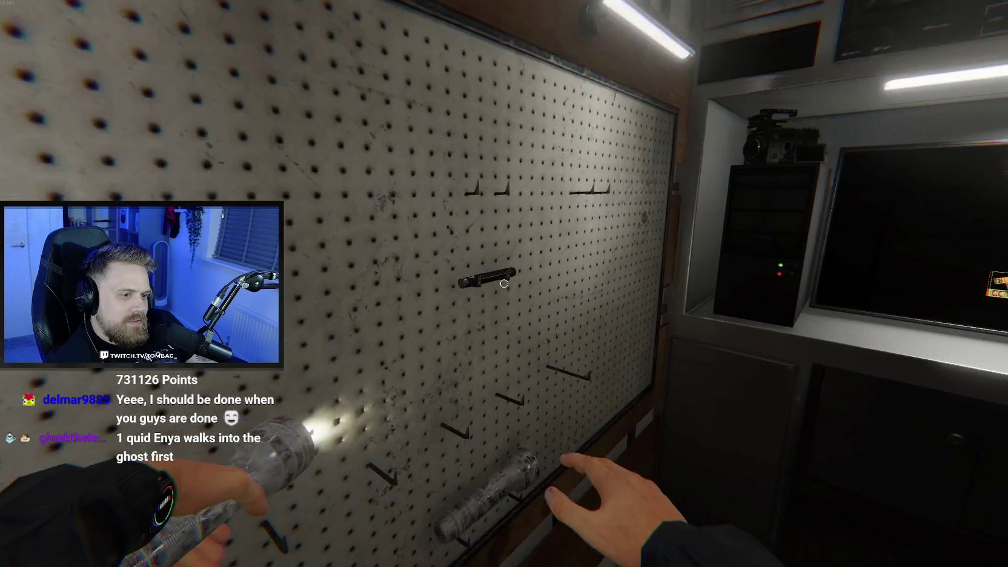
- Take the black item from the pegboard and check the VIDEO 01 camera feed
{"action": "key", "text": "e"}
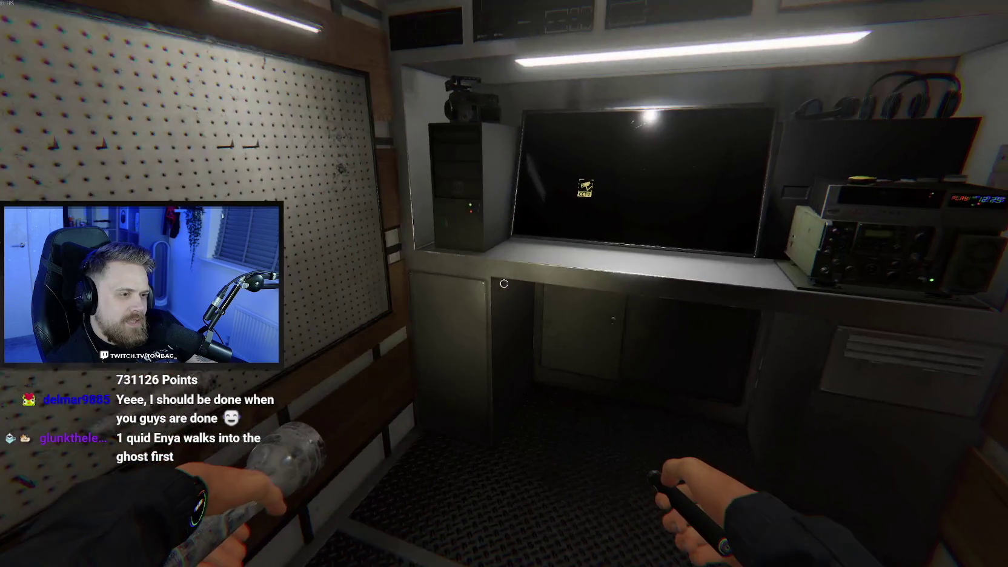
{"action": "left_click", "coordinate": [504, 283]}
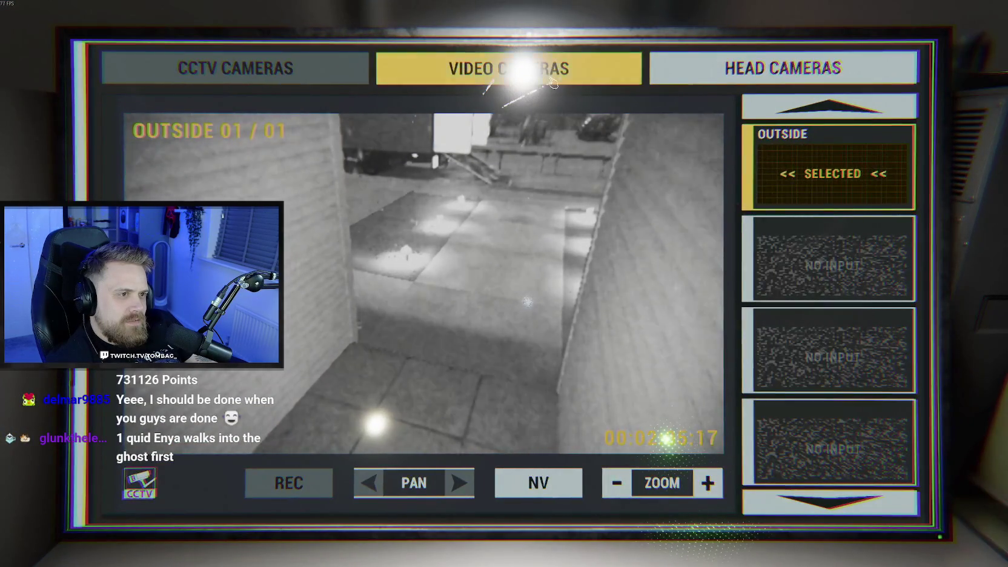
{"action": "left_click", "coordinate": [800, 170]}
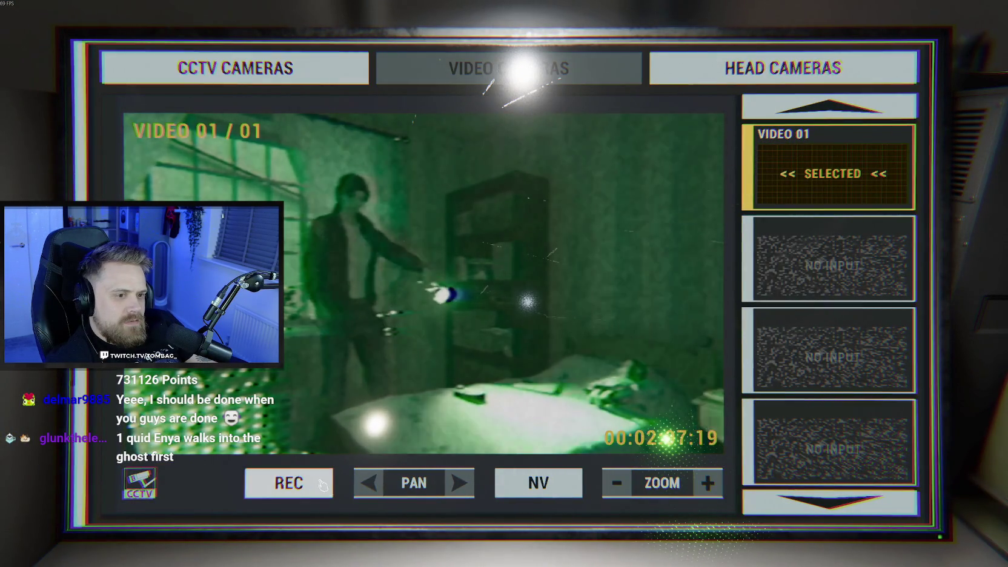
{"action": "key", "text": "Escape"}
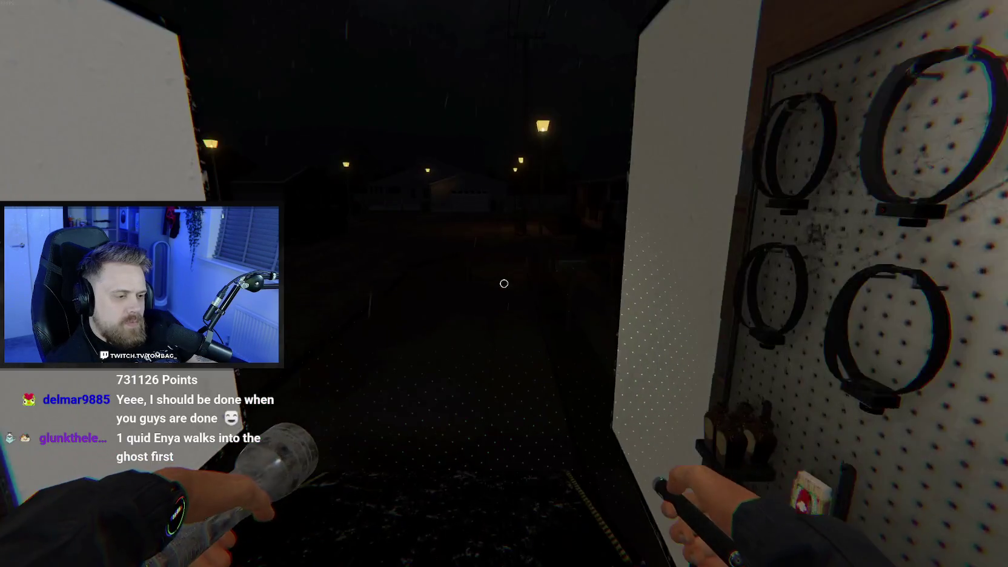
- Switch to the crucifix, walk into the house's hallway, and drop it on the rug
{"action": "key", "text": "q"}
{"action": "key", "text": "w"}
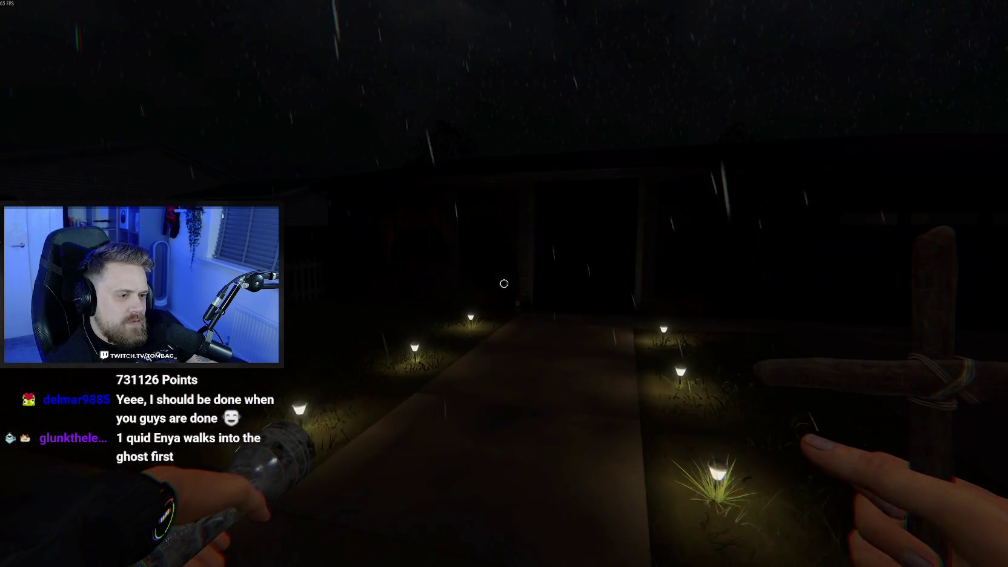
{"action": "key", "text": "w"}
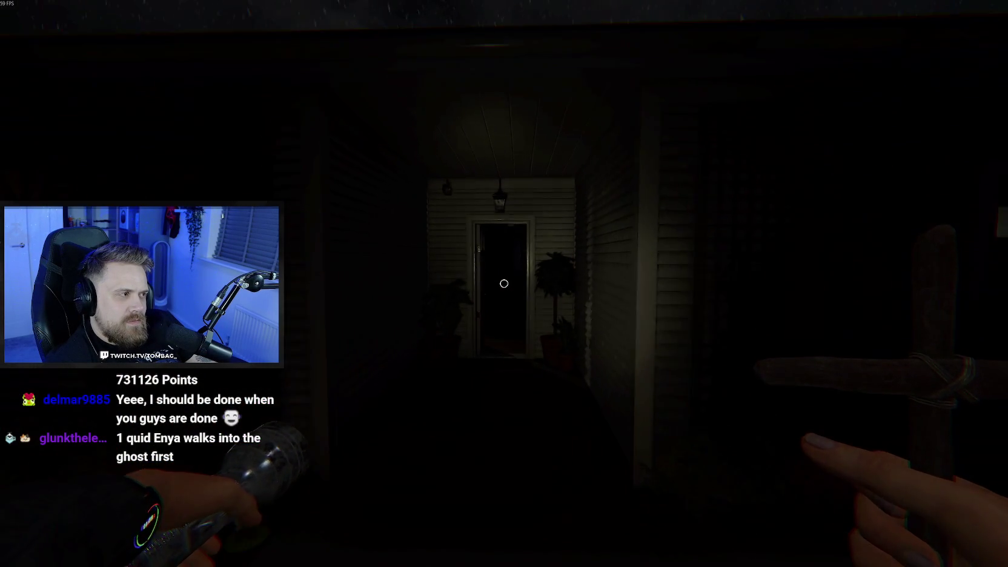
{"action": "key", "text": "w"}
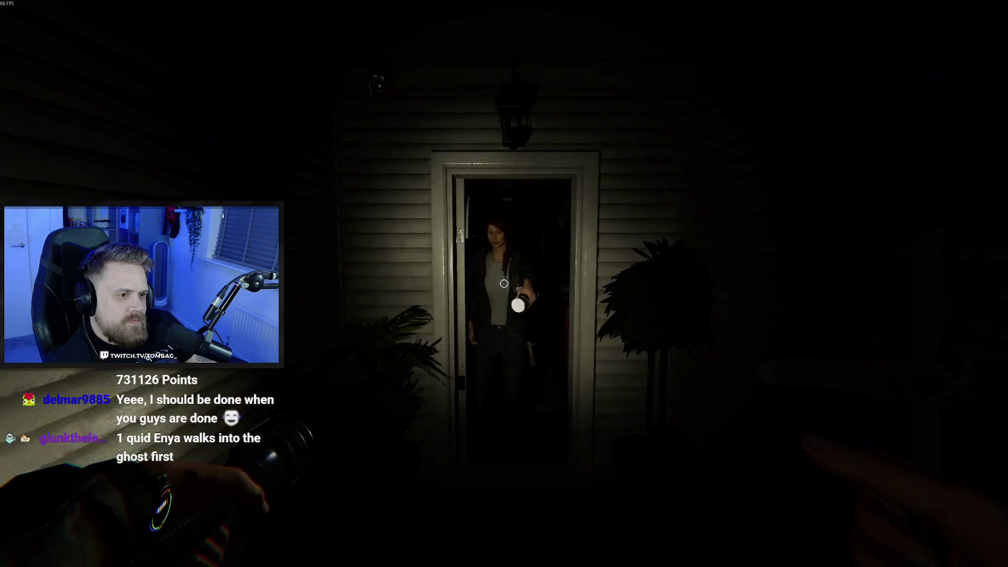
{"action": "key", "text": "w"}
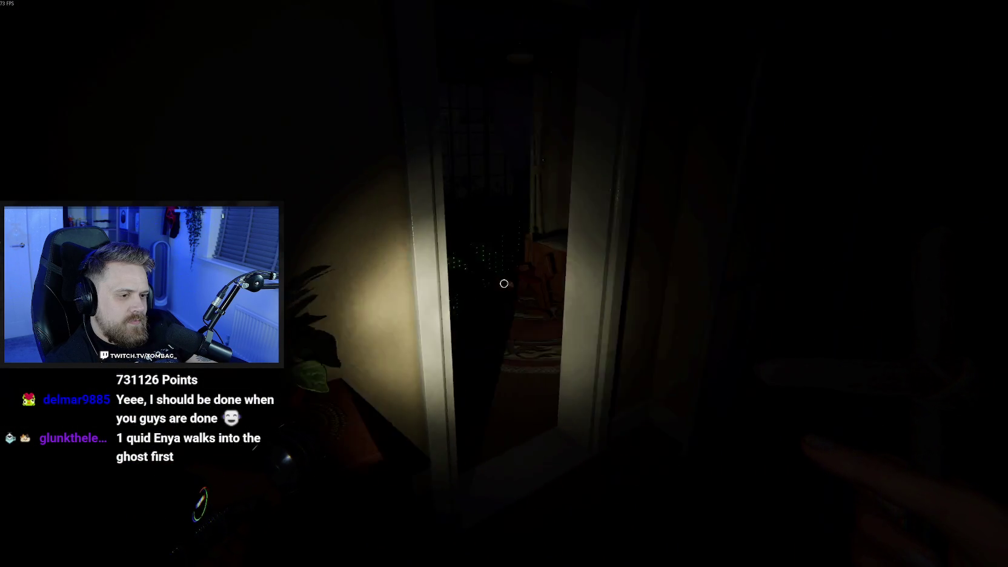
{"action": "key", "text": "w"}
{"action": "key", "text": "f"}
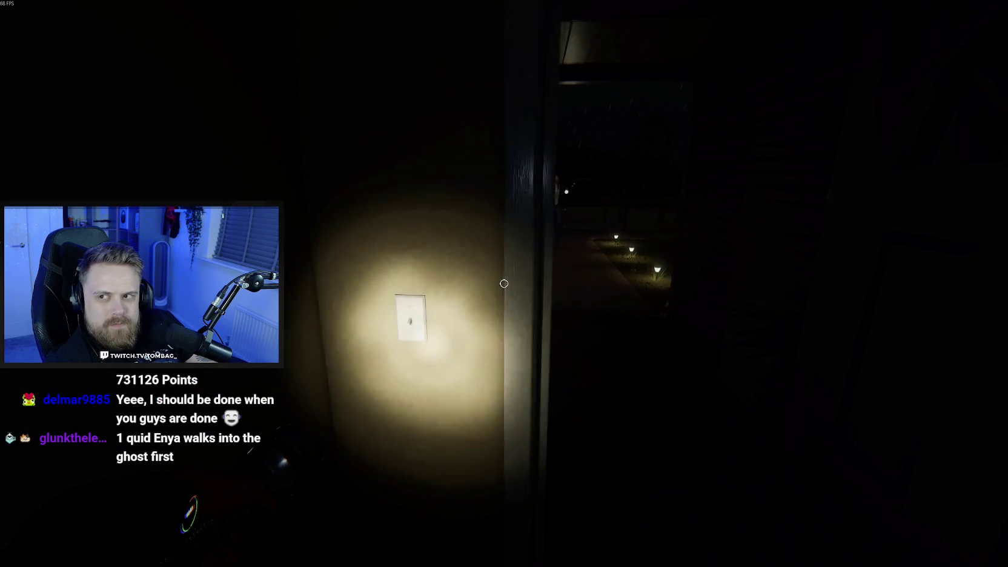
- Take a second crucifix from the truck's pegboard and head back toward the house
{"action": "key", "text": "w"}
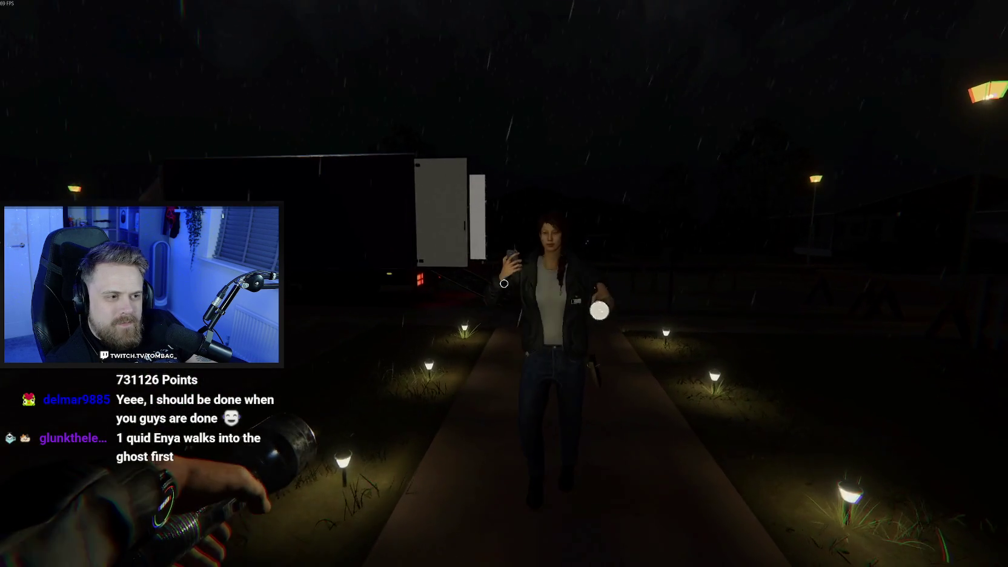
{"action": "key", "text": "w"}
{"action": "key", "text": "w"}
{"action": "key", "text": "w"}
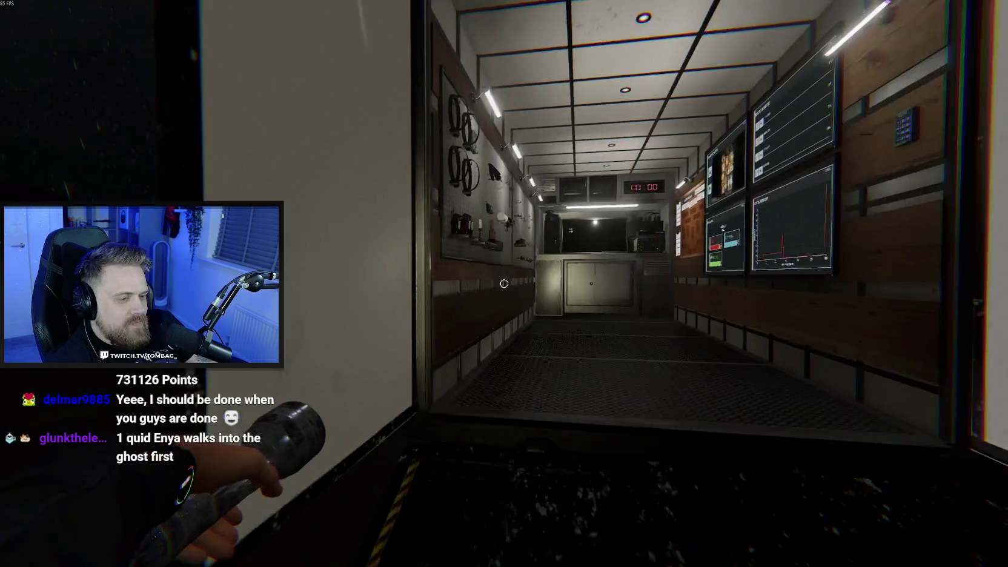
{"action": "key", "text": "w"}
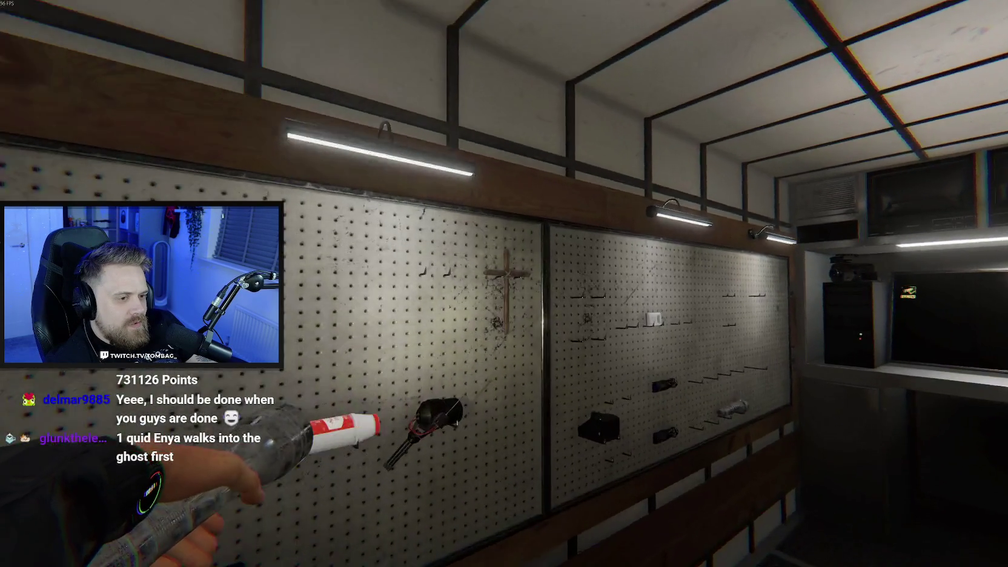
{"action": "key", "text": "e"}
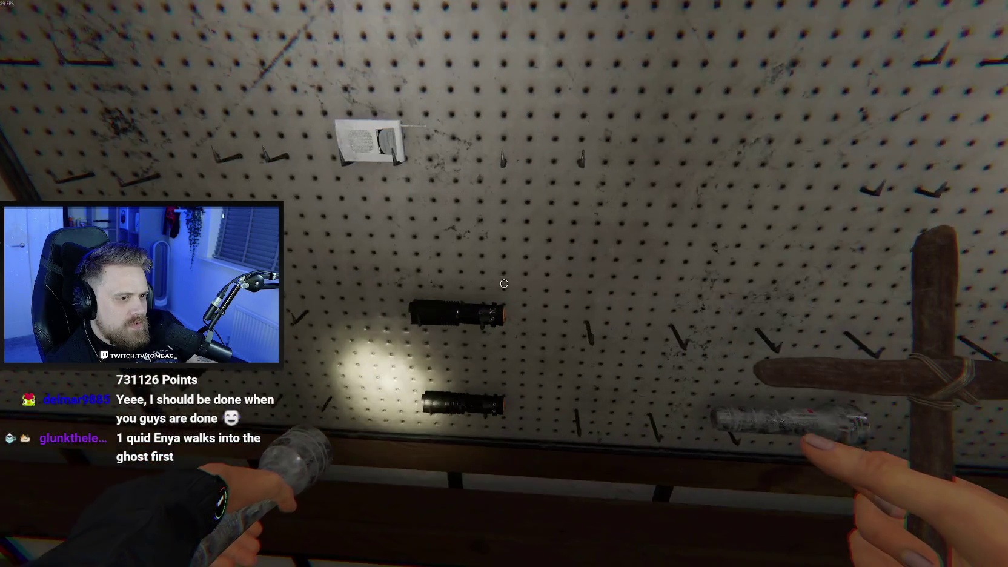
{"action": "key", "text": "d"}
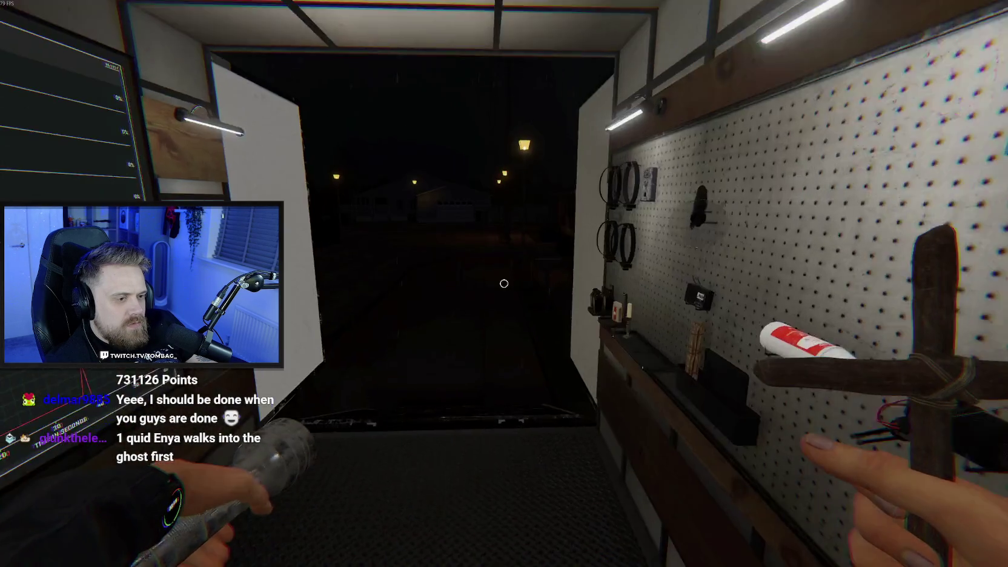
{"action": "key", "text": "w"}
{"action": "key", "text": "w"}
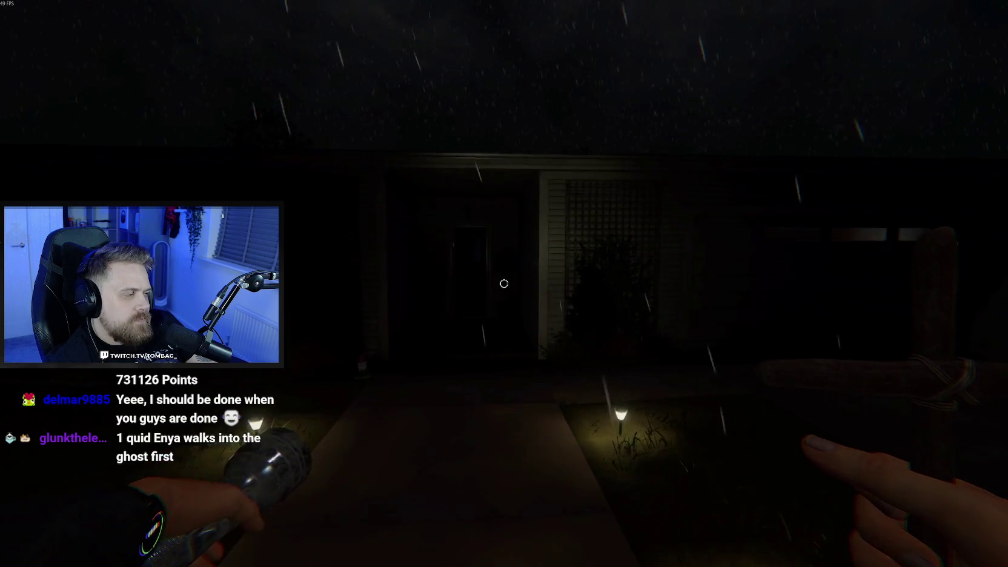
- Carry the crucifix through the front door to the bedroom and stand it upright on the bed
{"action": "key", "text": "w"}
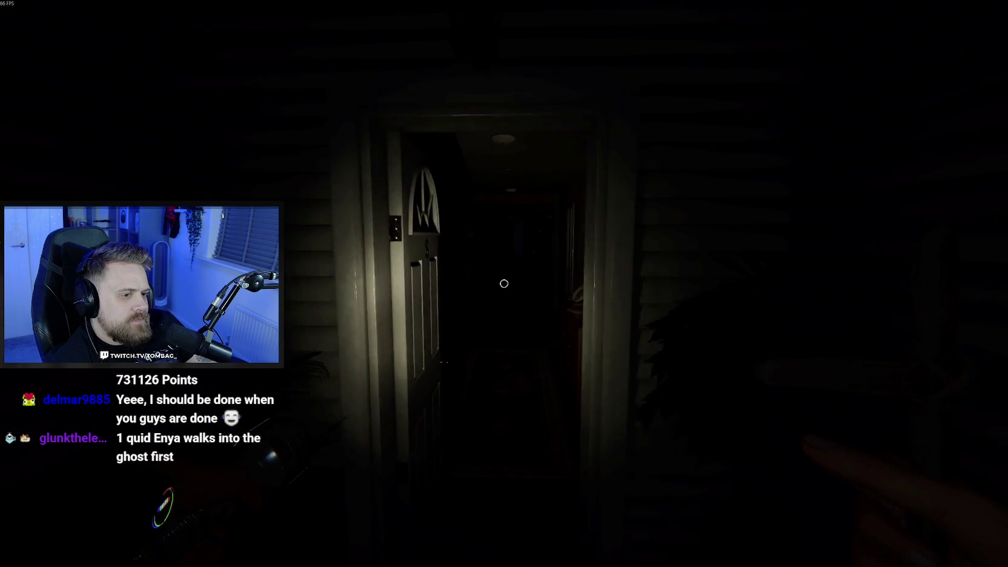
{"action": "key", "text": "w"}
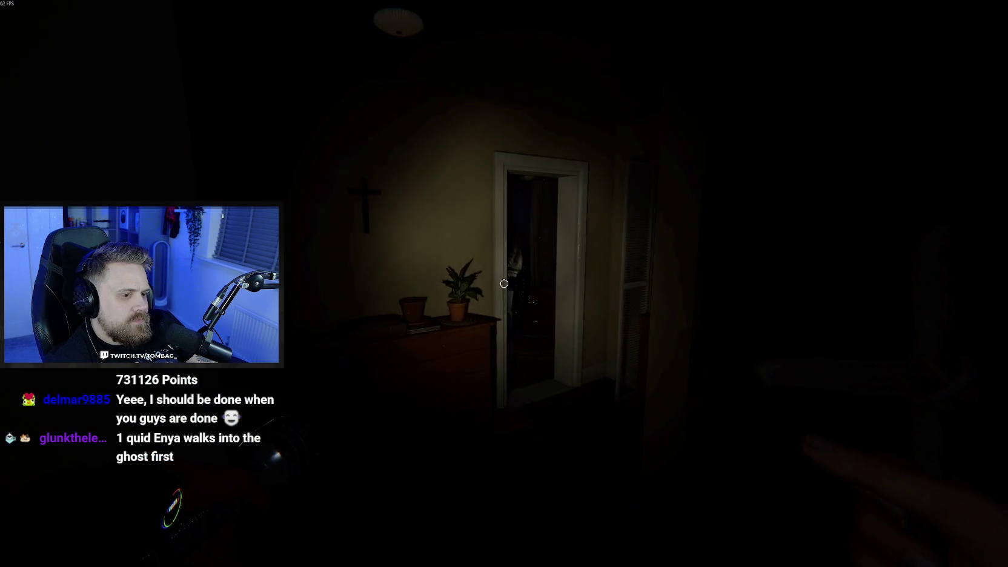
{"action": "key", "text": "w"}
{"action": "key", "text": "f"}
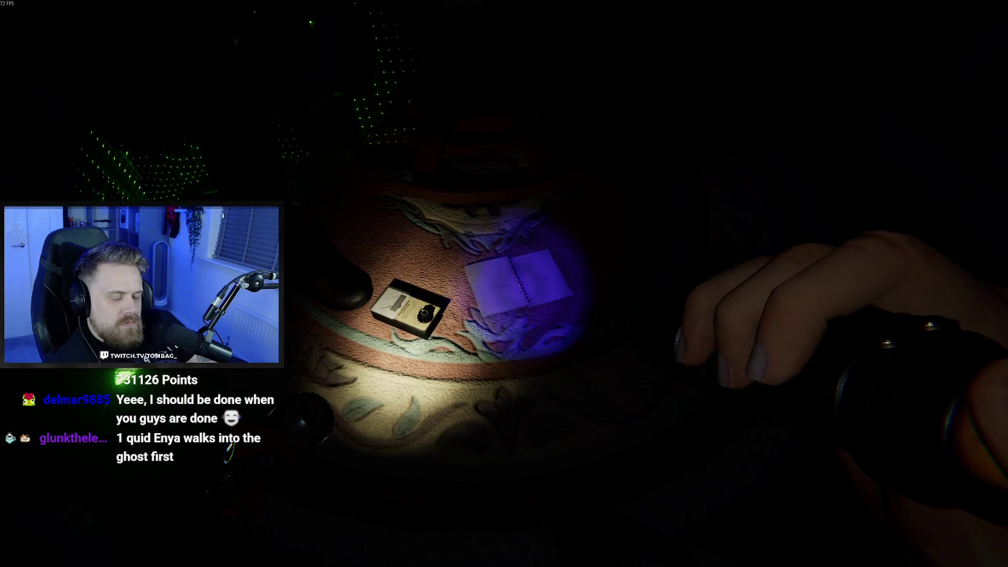
- Review the journal's evidence page, then switch the flashlight on to light the room
{"action": "key", "text": "j"}
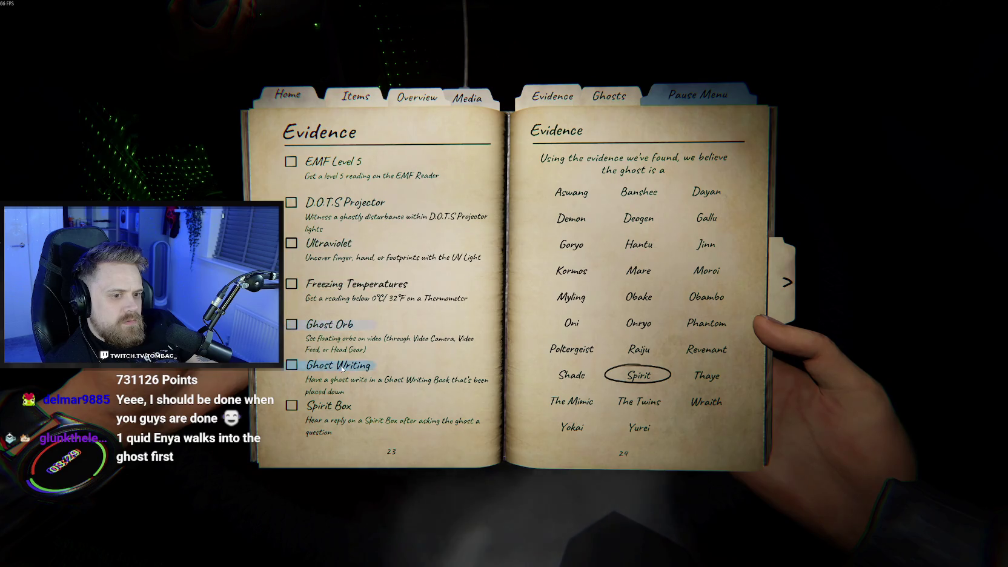
{"action": "key", "text": "j"}
{"action": "key", "text": "t"}
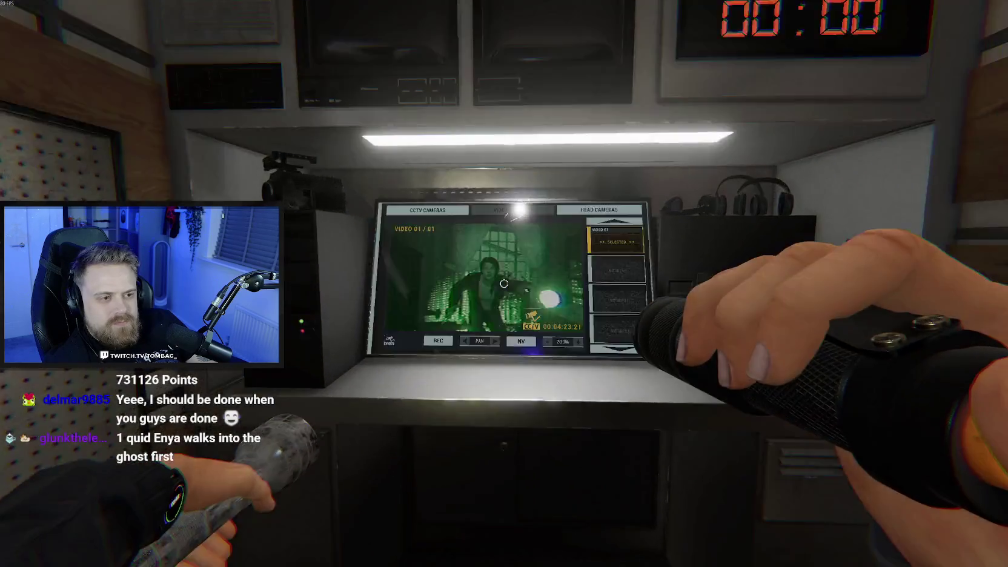
- Record the truck monitor's bedroom camera feed showing the ghost orb, then leave the monitor
{"action": "key", "text": "e"}
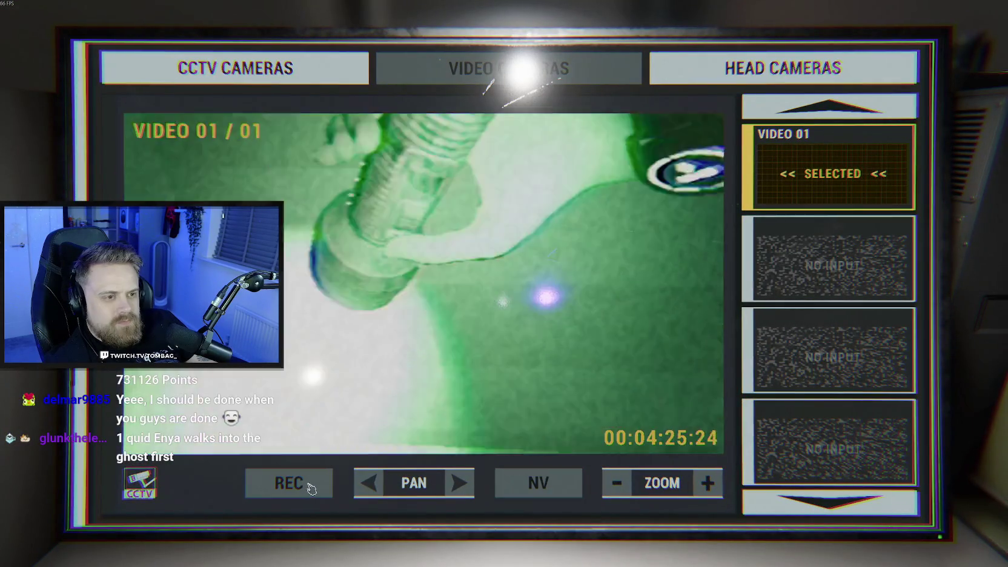
{"action": "left_click", "coordinate": [311, 485]}
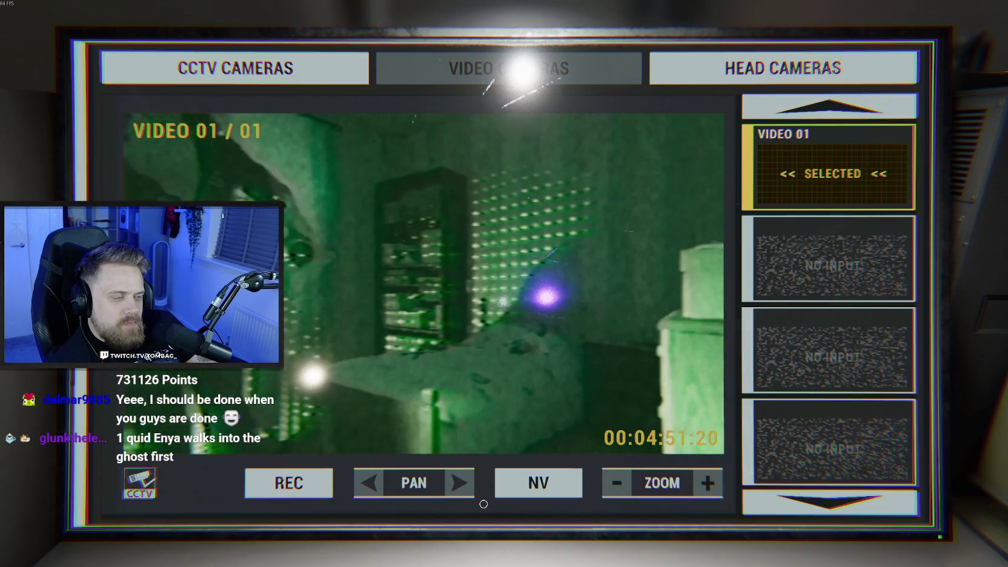
{"action": "key", "text": "Escape"}
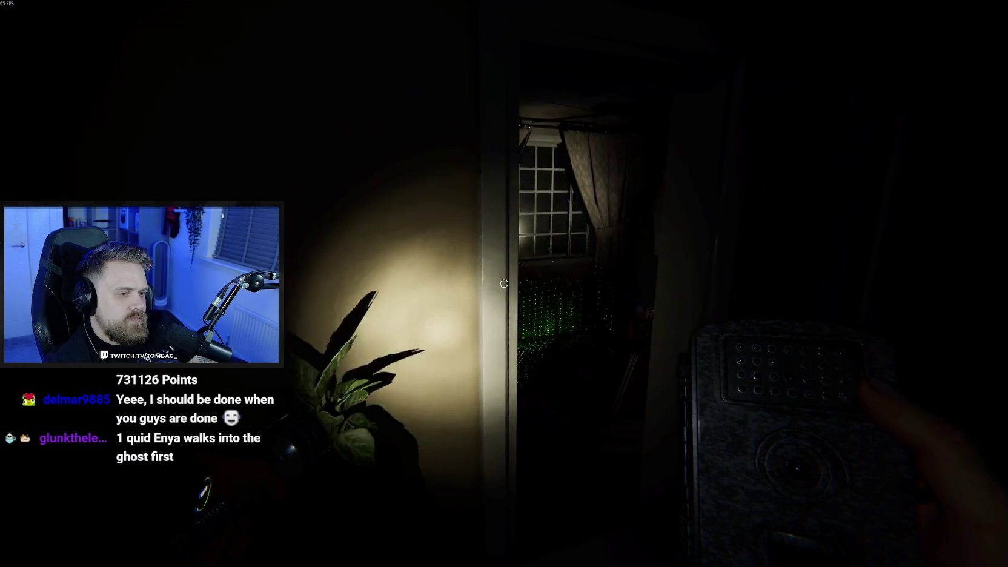
- Mount the video camera on the bedroom wall and confirm Ghost Writing in the journal's evidence
{"action": "key", "text": "f"}
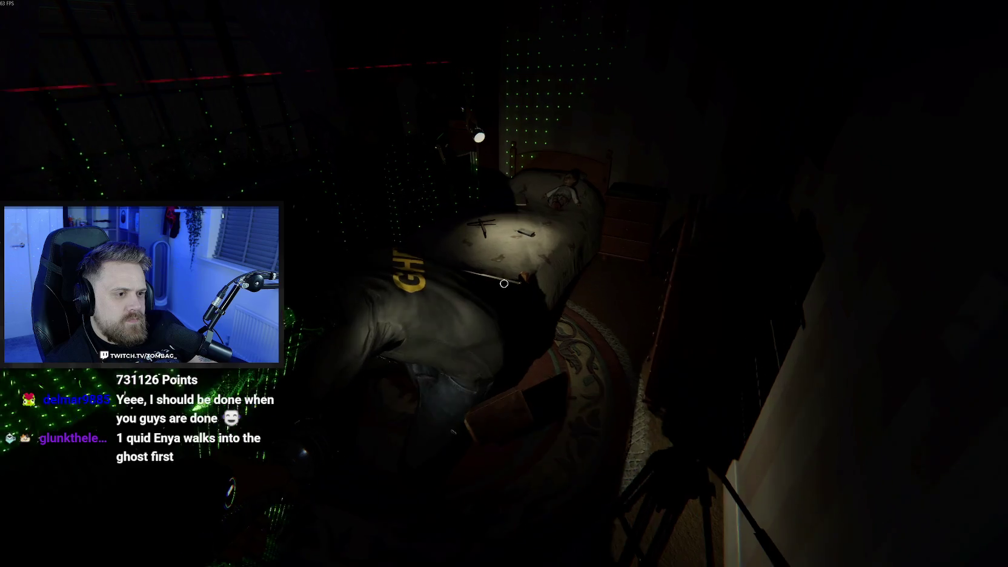
{"action": "key", "text": "w"}
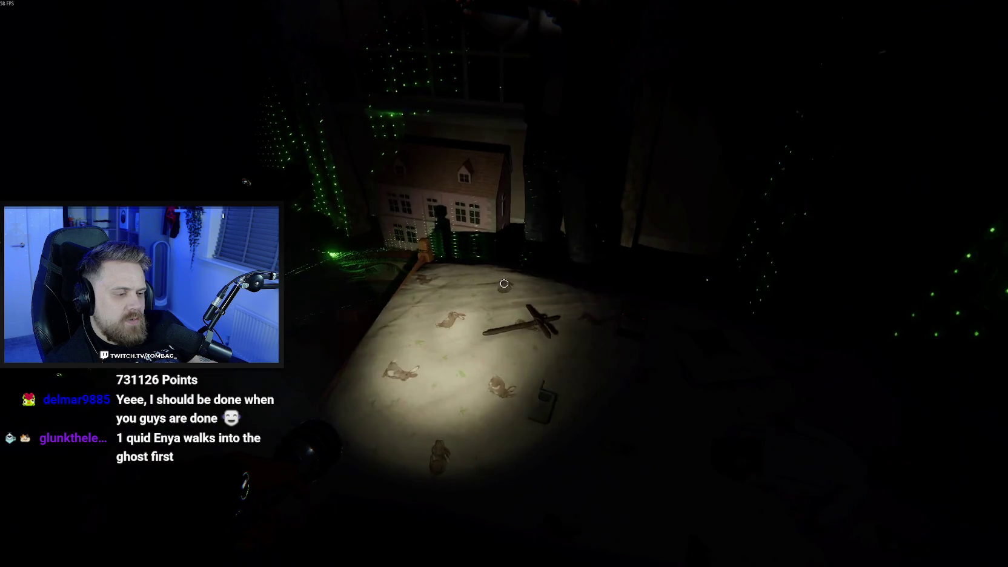
{"action": "key", "text": "j"}
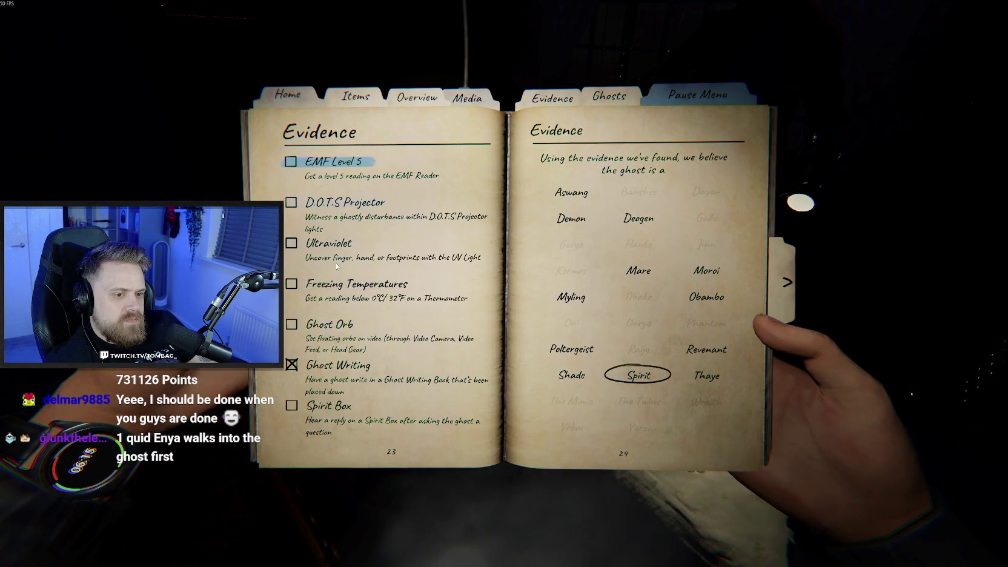
{"action": "key", "text": "j"}
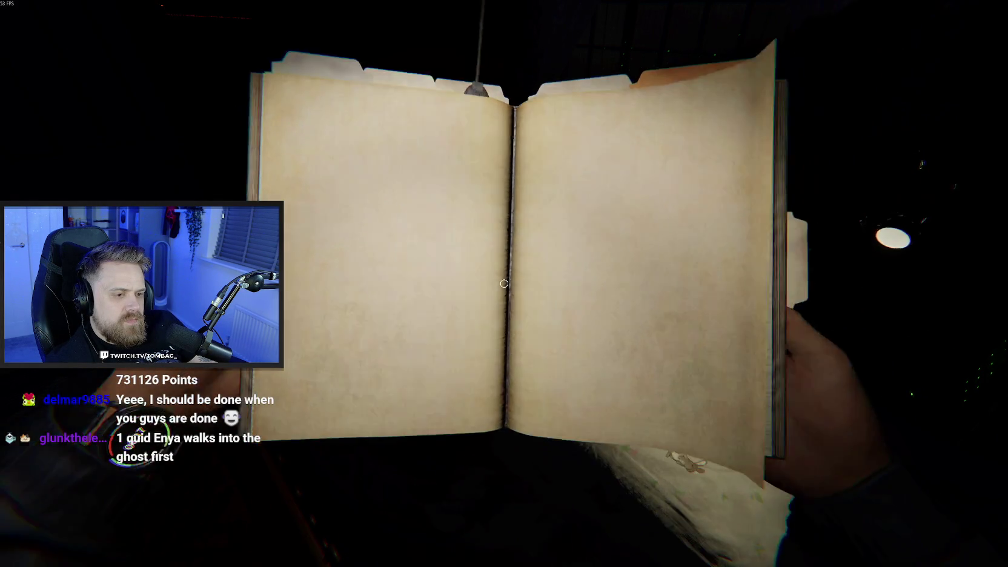